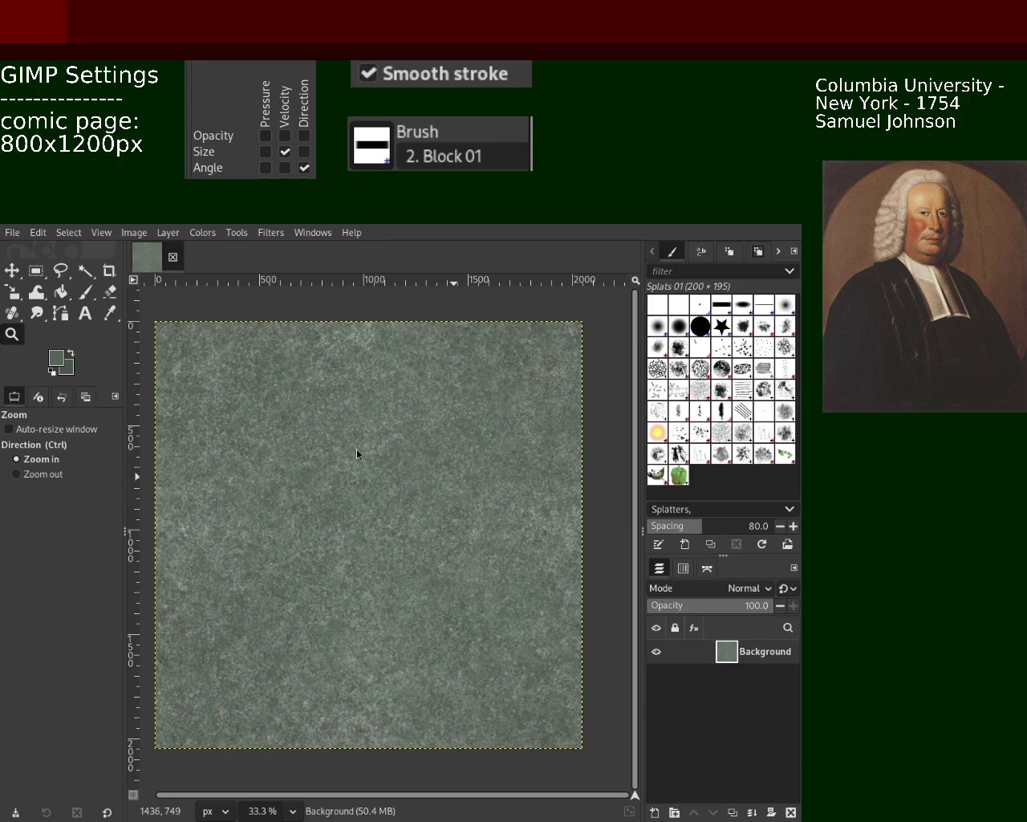
Zoom out to view the whole canvas, then back in on the stone texture
{"action": "scroll", "coordinate": [252, 585], "scroll_direction": "down", "scroll_amount": 1}
{"action": "scroll", "coordinate": [341, 499], "scroll_direction": "down", "scroll_amount": 1}
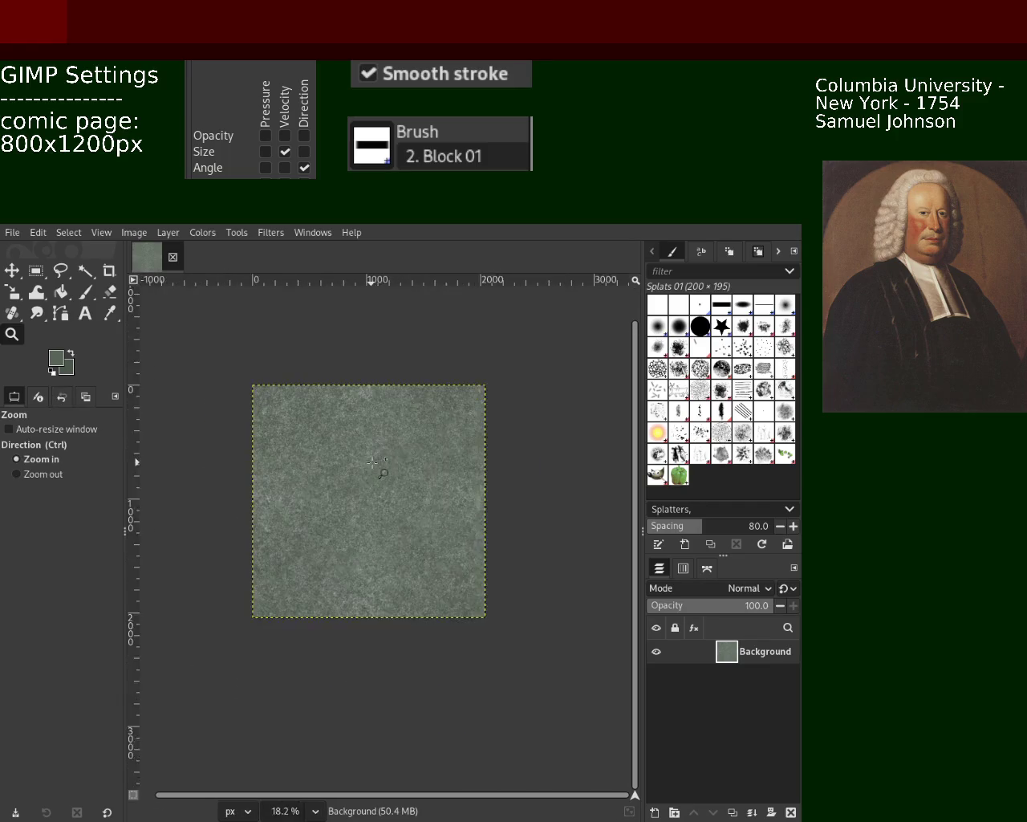
{"action": "scroll", "coordinate": [480, 435], "scroll_direction": "up", "scroll_amount": 3}
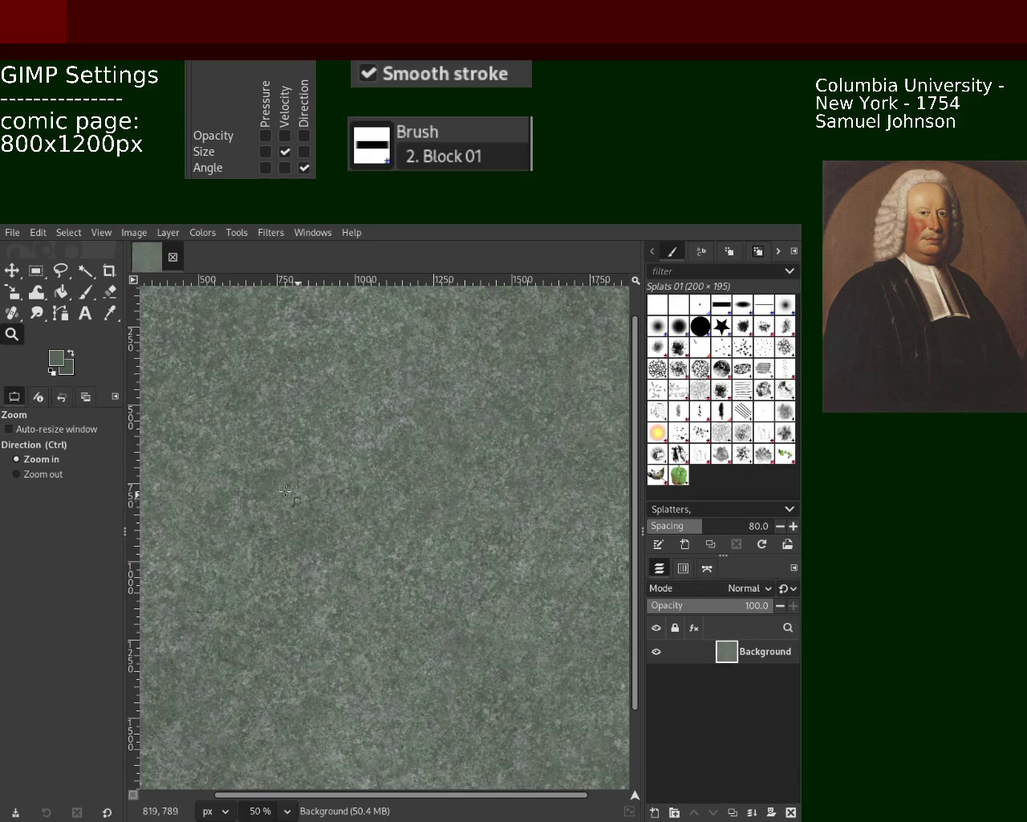
{"action": "left_click", "coordinate": [453, 493], "text": "ctrl"}
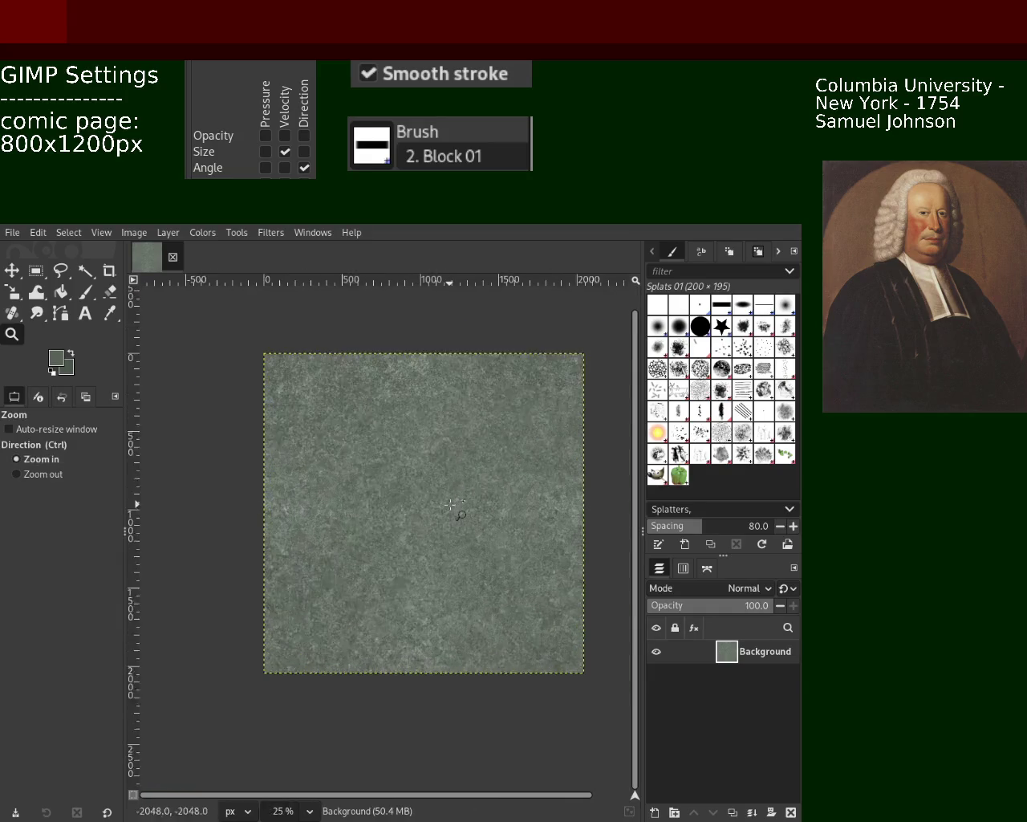
{"action": "left_click", "coordinate": [450, 504]}
{"action": "left_click", "coordinate": [404, 471]}
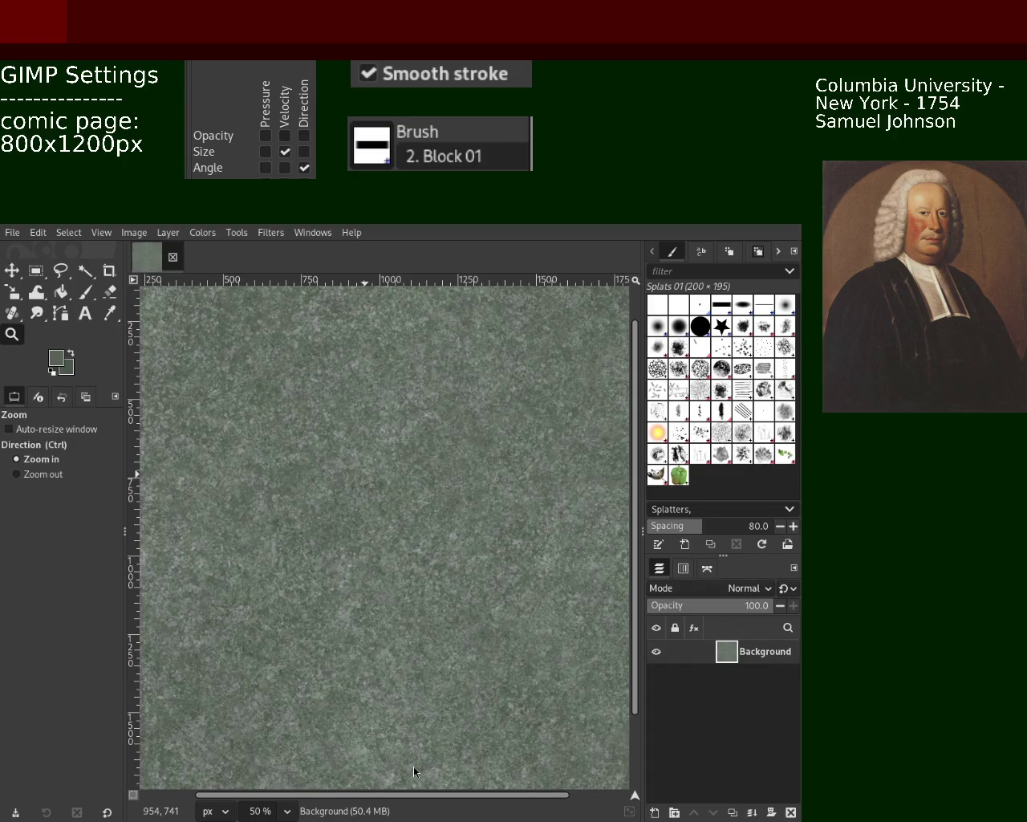
{"action": "left_click", "coordinate": [40, 475]}
{"action": "left_click", "coordinate": [347, 436]}
{"action": "left_click", "coordinate": [357, 441], "text": "ctrl"}
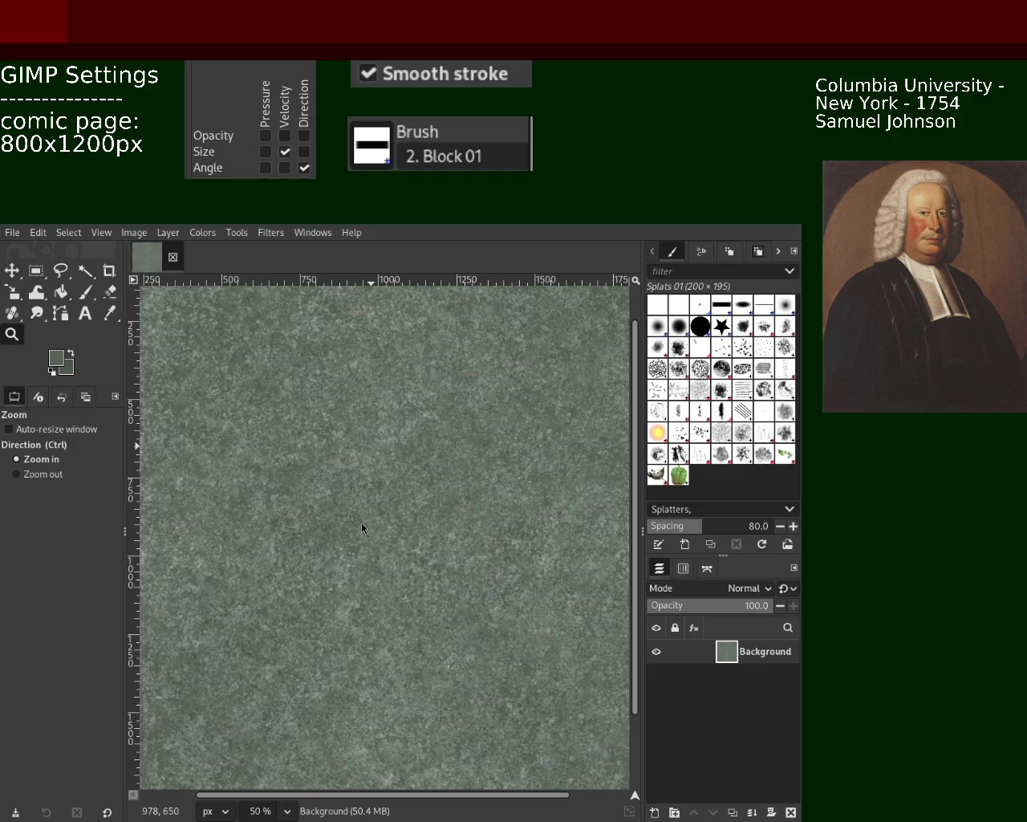
{"action": "scroll", "coordinate": [339, 462], "scroll_direction": "down", "scroll_amount": 1}
{"action": "scroll", "coordinate": [362, 465], "scroll_direction": "down", "scroll_amount": 1}
{"action": "scroll", "coordinate": [393, 469], "scroll_direction": "up", "scroll_amount": 2}
{"action": "scroll", "coordinate": [411, 474], "scroll_direction": "down", "scroll_amount": 1}
{"action": "scroll", "coordinate": [401, 478], "scroll_direction": "up", "scroll_amount": 2}
{"action": "scroll", "coordinate": [373, 486], "scroll_direction": "down", "scroll_amount": 2}
{"action": "scroll", "coordinate": [386, 480], "scroll_direction": "up", "scroll_amount": 1}
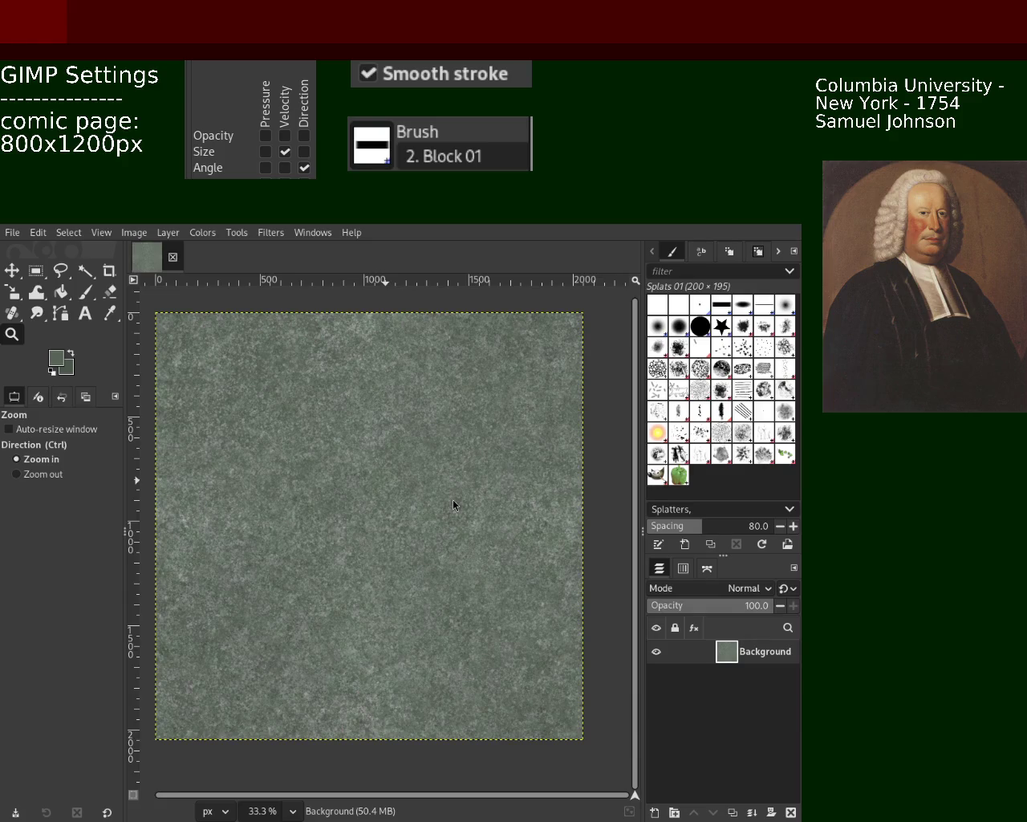
At 200% zoom, with the Paintbrush, sample a light grey, then a darker green, from the texture
{"action": "key", "text": "ctrl"}
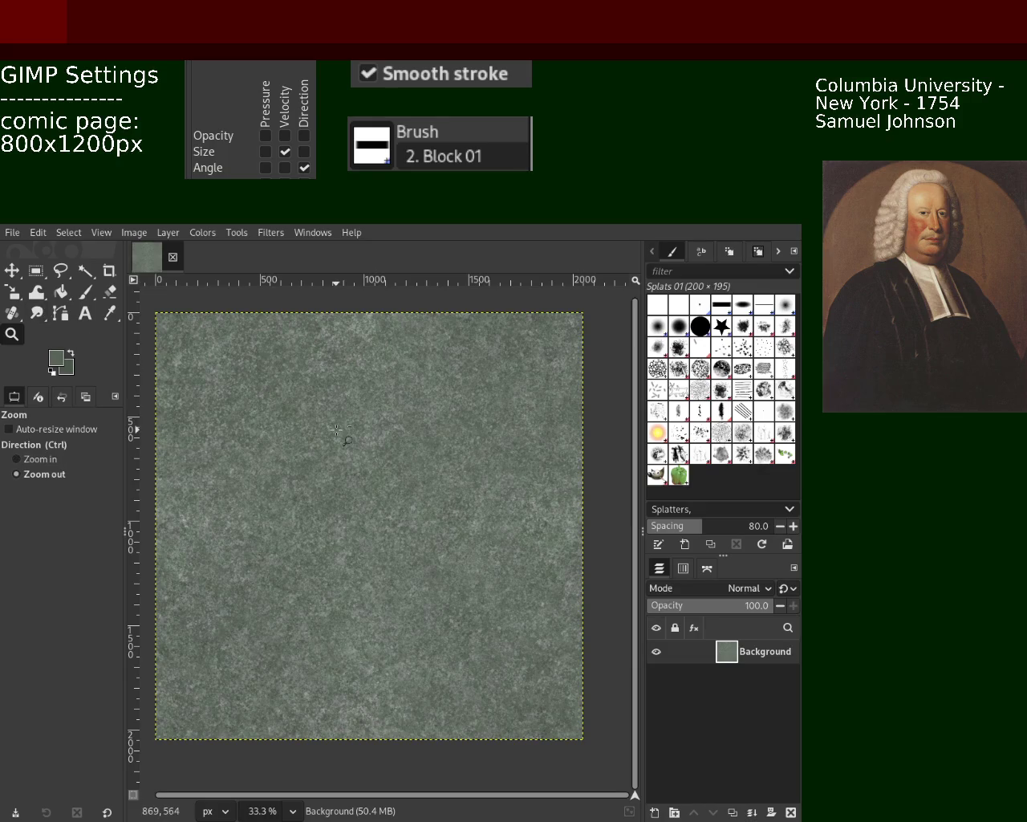
{"action": "left_click", "coordinate": [337, 431], "text": "ctrl"}
{"action": "left_click", "coordinate": [361, 409]}
{"action": "left_click", "coordinate": [377, 394]}
{"action": "left_click", "coordinate": [385, 384]}
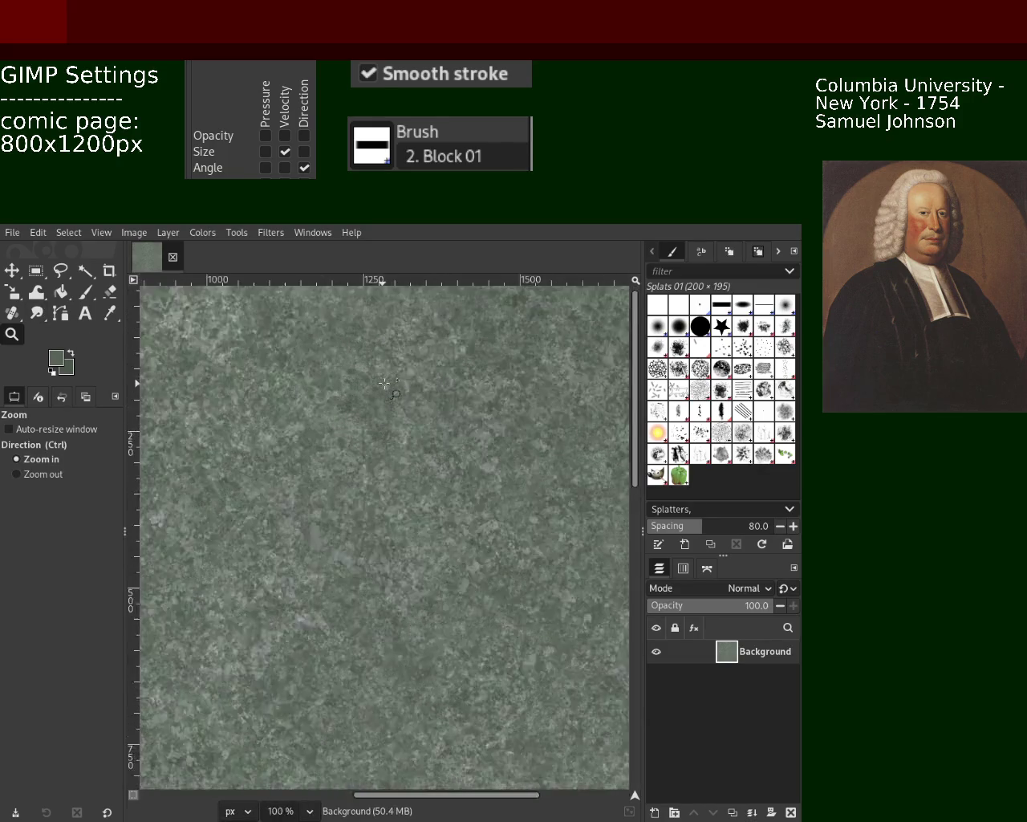
{"action": "left_click", "coordinate": [385, 383]}
{"action": "left_click", "coordinate": [265, 365], "text": "ctrl"}
{"action": "left_click", "coordinate": [200, 353], "text": "ctrl"}
{"action": "left_click", "coordinate": [148, 345]}
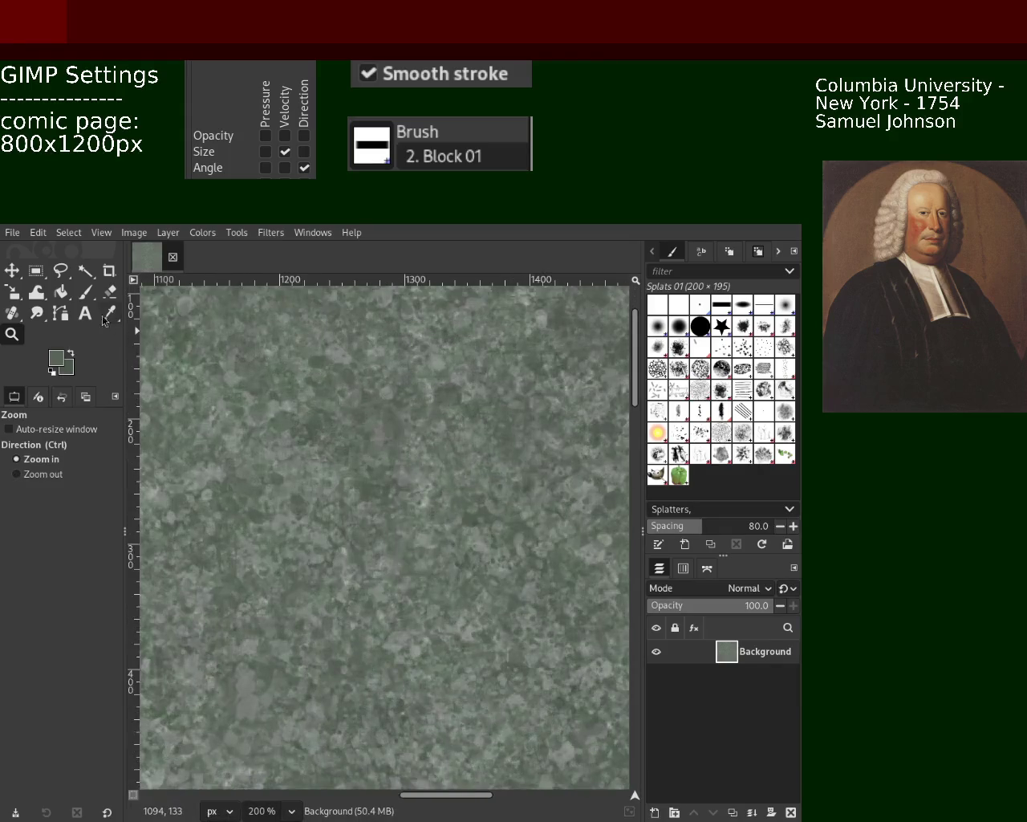
{"action": "left_click", "coordinate": [85, 292]}
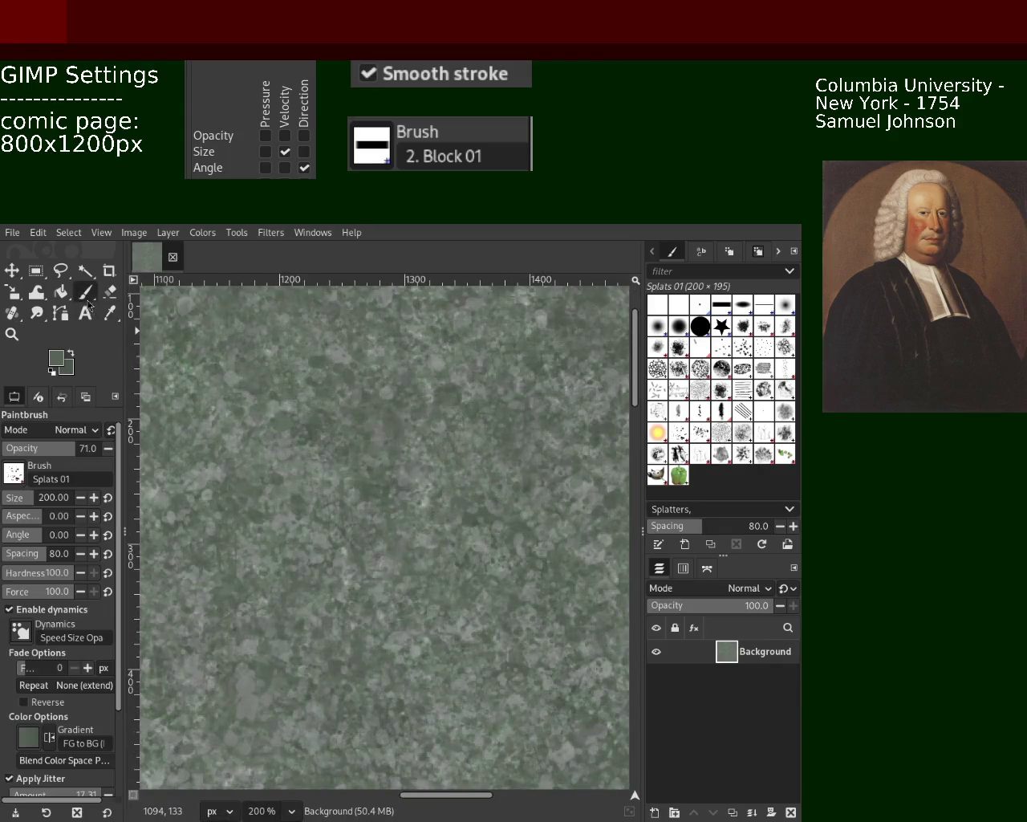
{"action": "left_click", "coordinate": [357, 413], "text": "ctrl"}
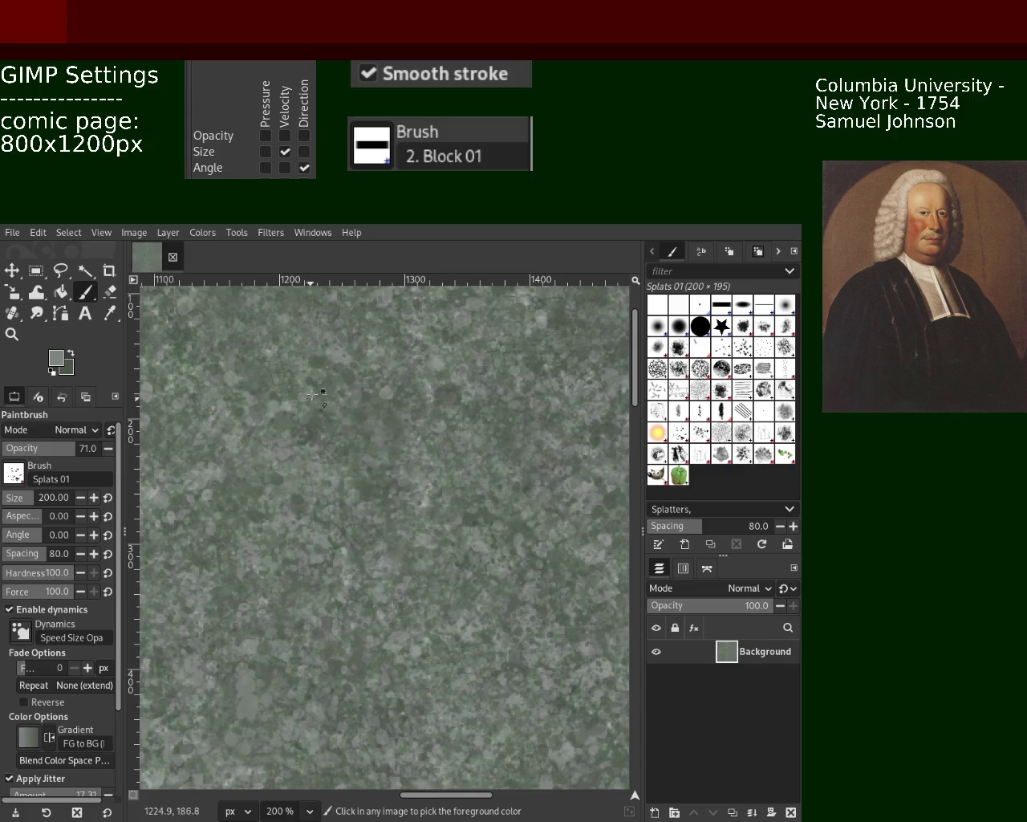
{"action": "left_click", "coordinate": [319, 364], "text": "ctrl"}
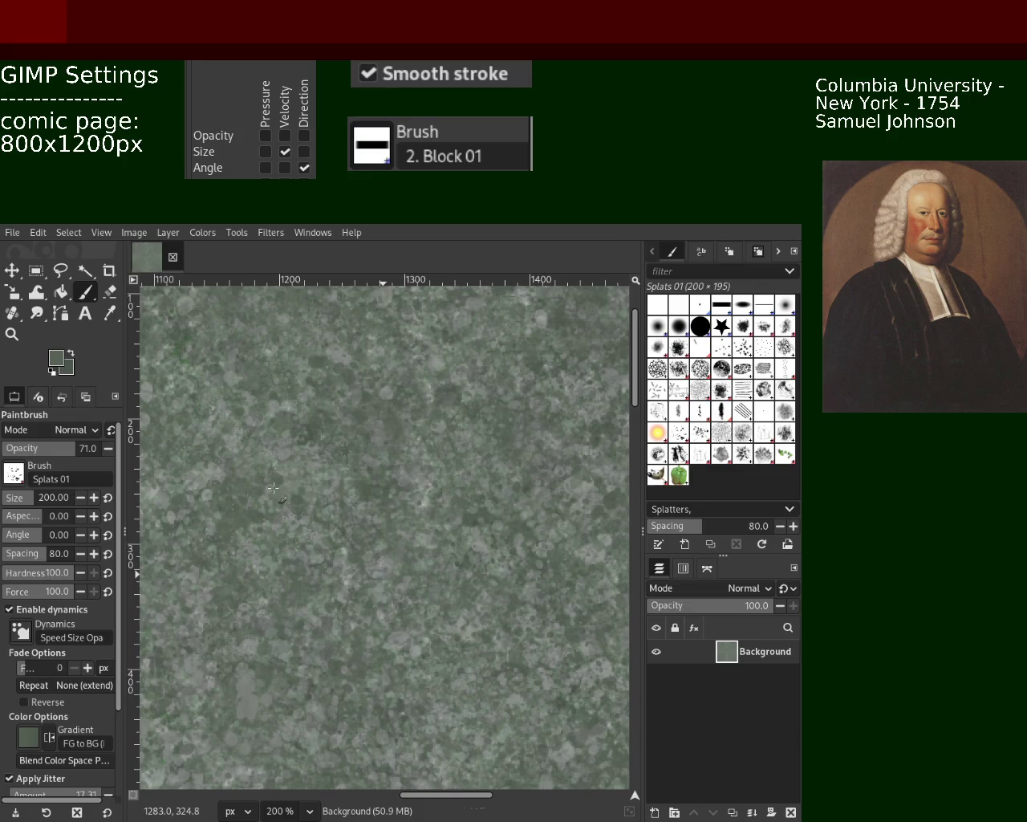
Zoom in close on the texture and sample a lighter grey as the Paintbrush colour
{"action": "key", "text": "z"}
{"action": "left_click", "coordinate": [405, 450], "text": "ctrl"}
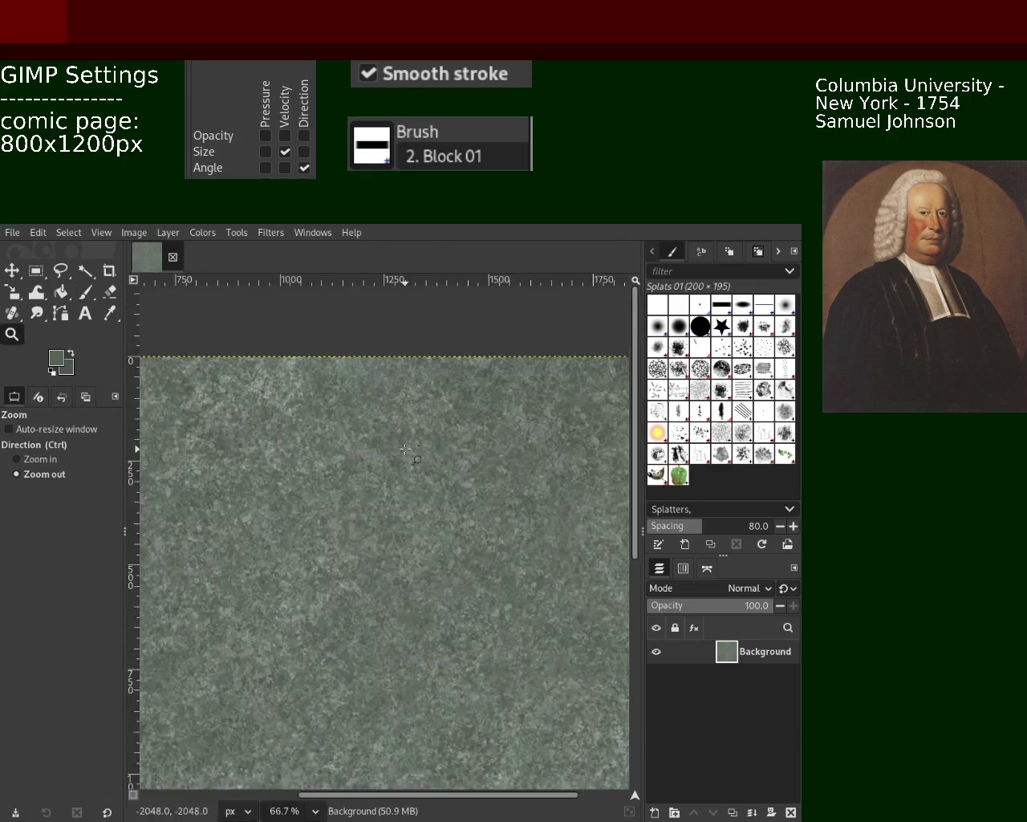
{"action": "left_click", "coordinate": [405, 450], "text": "ctrl"}
{"action": "left_click", "coordinate": [477, 455]}
{"action": "left_click", "coordinate": [333, 447]}
{"action": "left_click", "coordinate": [313, 429]}
{"action": "left_click", "coordinate": [289, 414], "text": "ctrl"}
{"action": "left_click", "coordinate": [279, 407]}
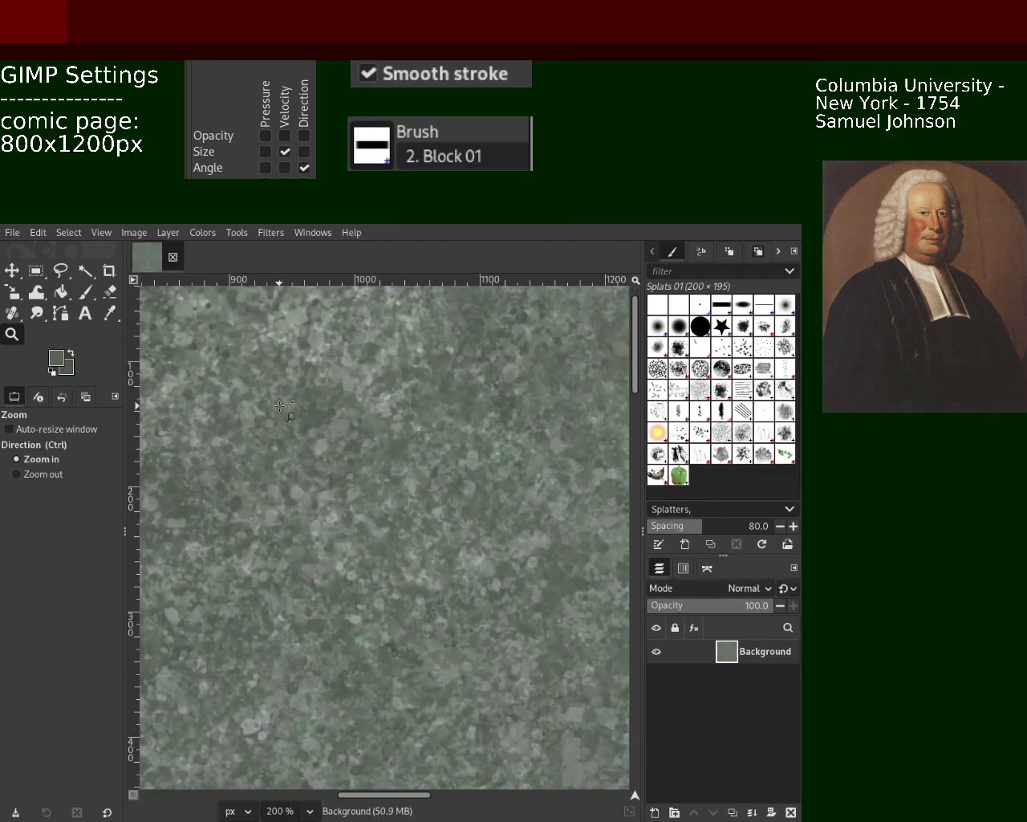
{"action": "left_click", "coordinate": [85, 292]}
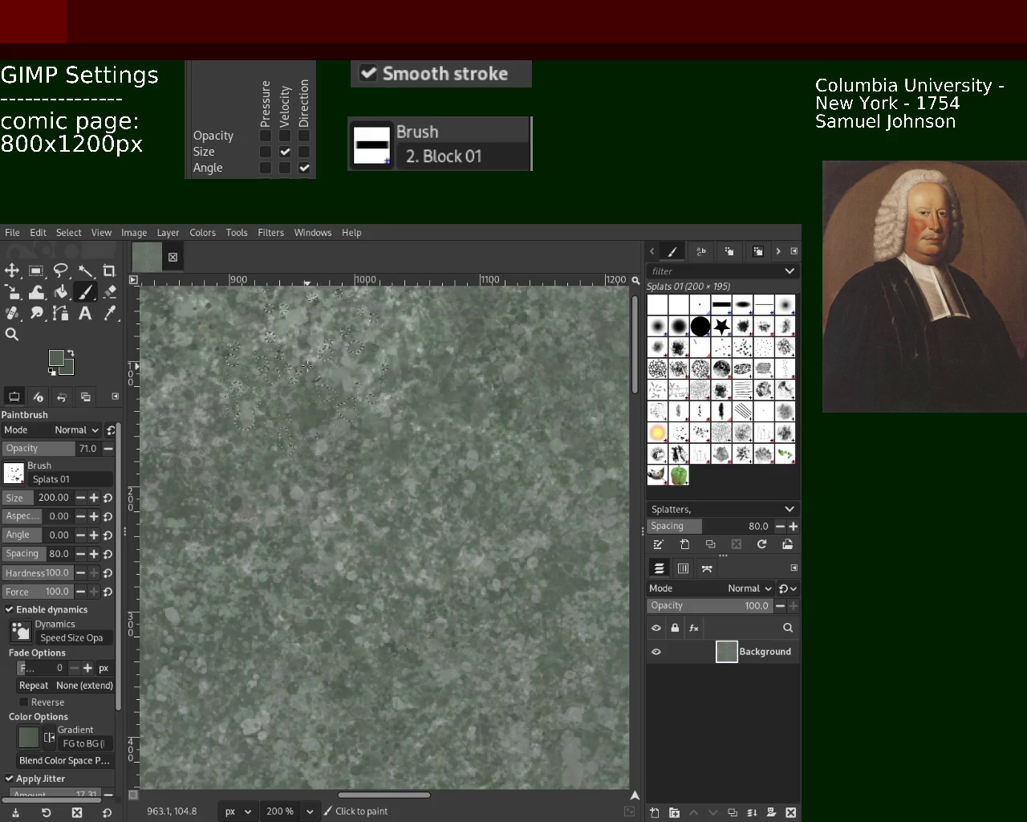
{"action": "left_click", "coordinate": [320, 358], "text": "ctrl"}
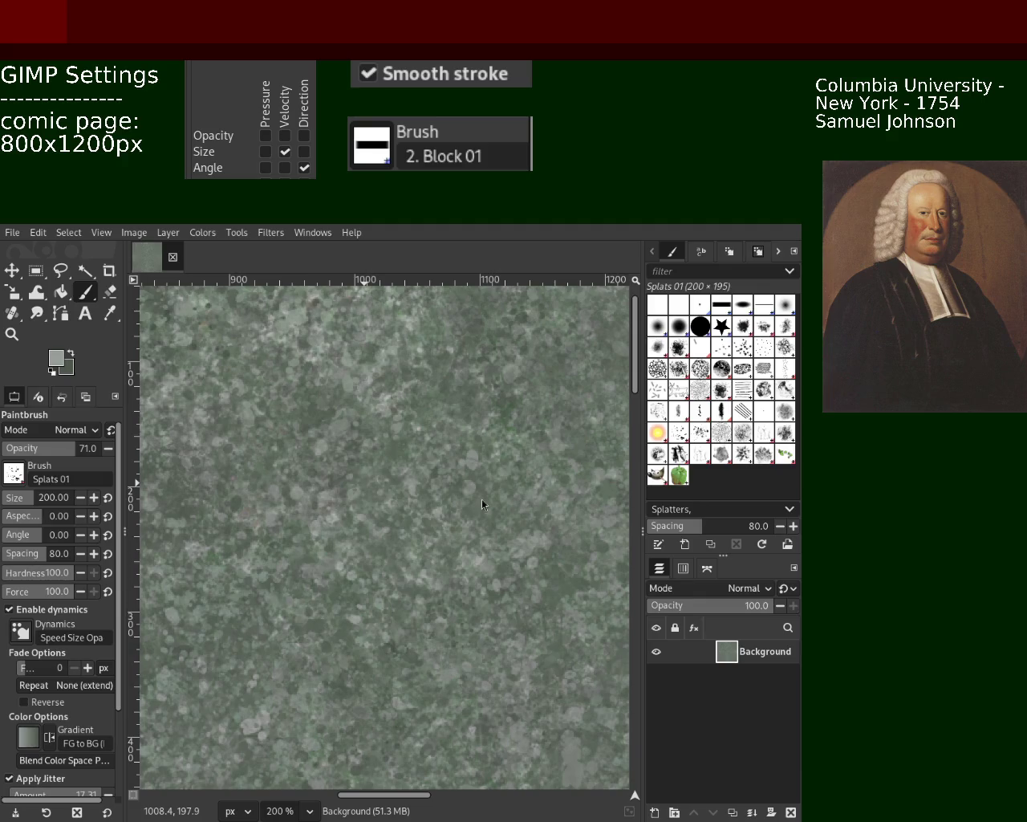
Zoom out to the whole canvas, then back in to 200% on the splatter texture
{"action": "key", "text": "z"}
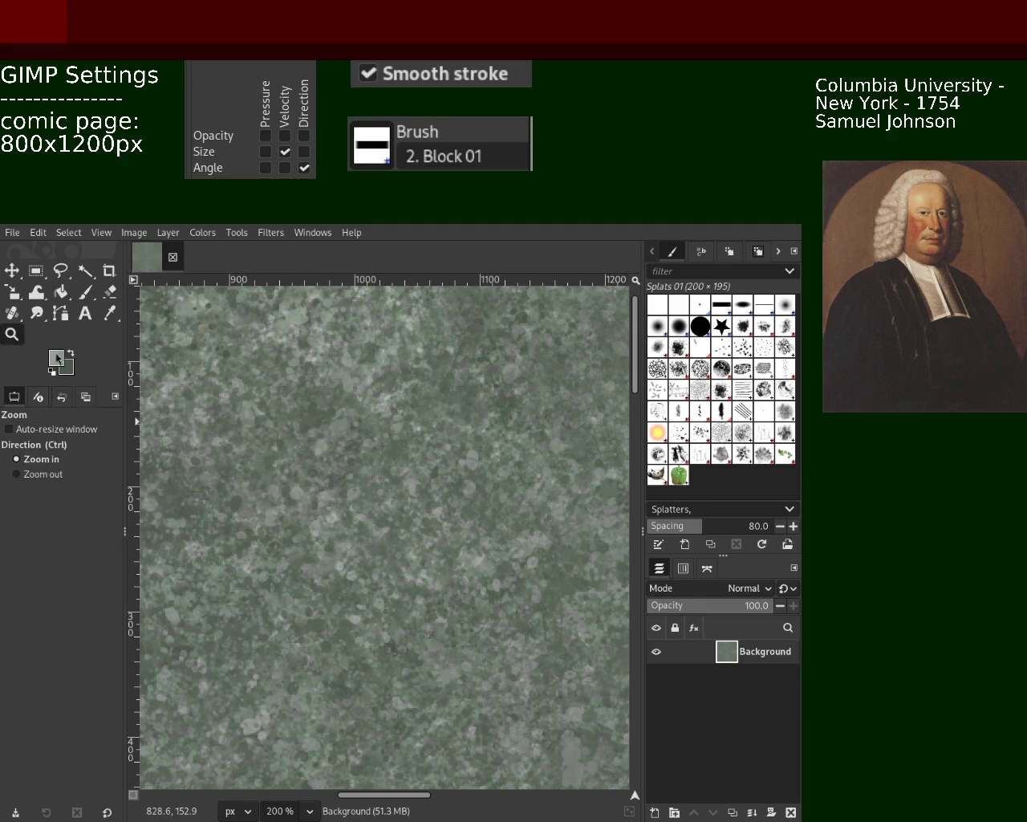
{"action": "left_click", "coordinate": [424, 473], "text": "ctrl"}
{"action": "left_click", "coordinate": [424, 473], "text": "ctrl"}
{"action": "left_click", "coordinate": [429, 490], "text": "ctrl"}
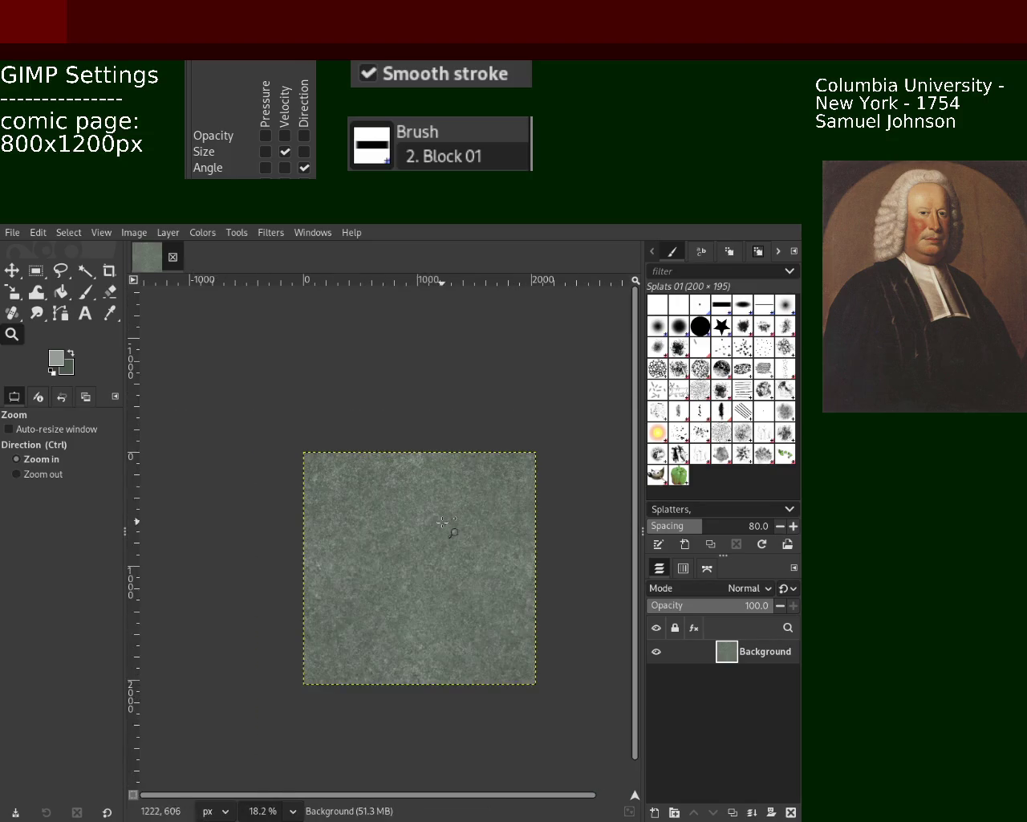
{"action": "left_click", "coordinate": [450, 525]}
{"action": "left_click", "coordinate": [450, 526]}
{"action": "left_click", "coordinate": [449, 526]}
{"action": "left_click", "coordinate": [452, 520]}
{"action": "left_click", "coordinate": [452, 520]}
{"action": "left_click", "coordinate": [452, 520]}
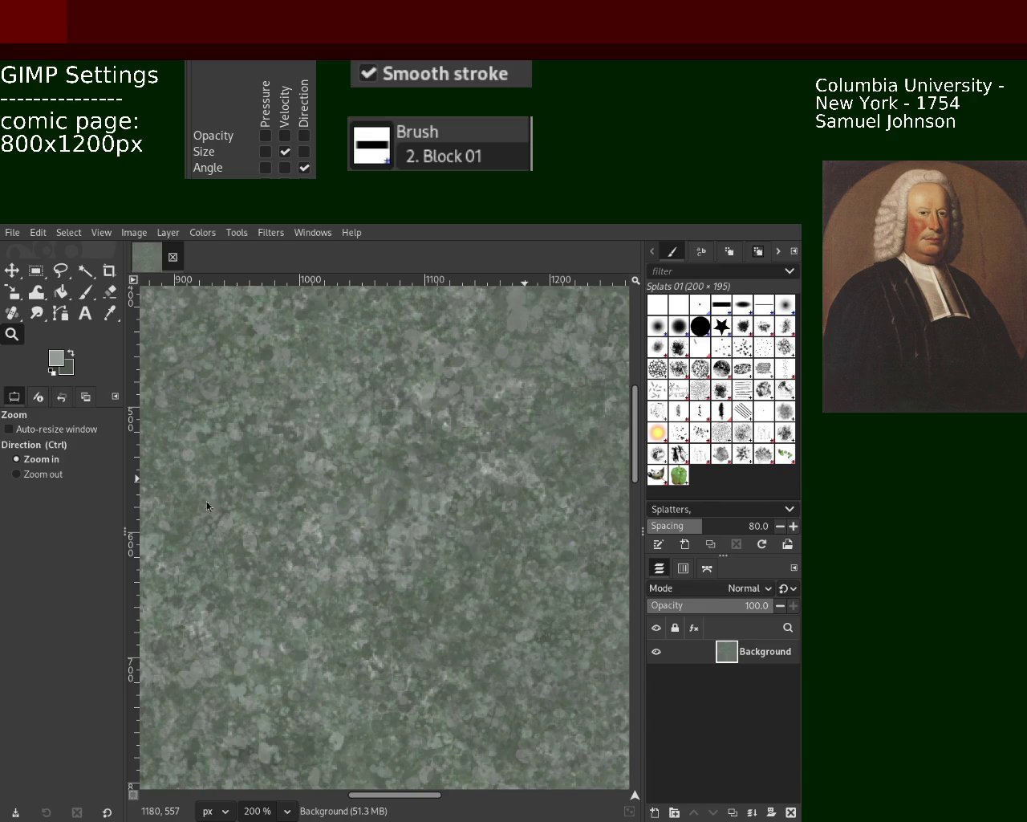
Zoom out to 25% to judge the whole texture, then back in to 150%
{"action": "left_click", "coordinate": [36, 474]}
{"action": "left_click", "coordinate": [475, 504]}
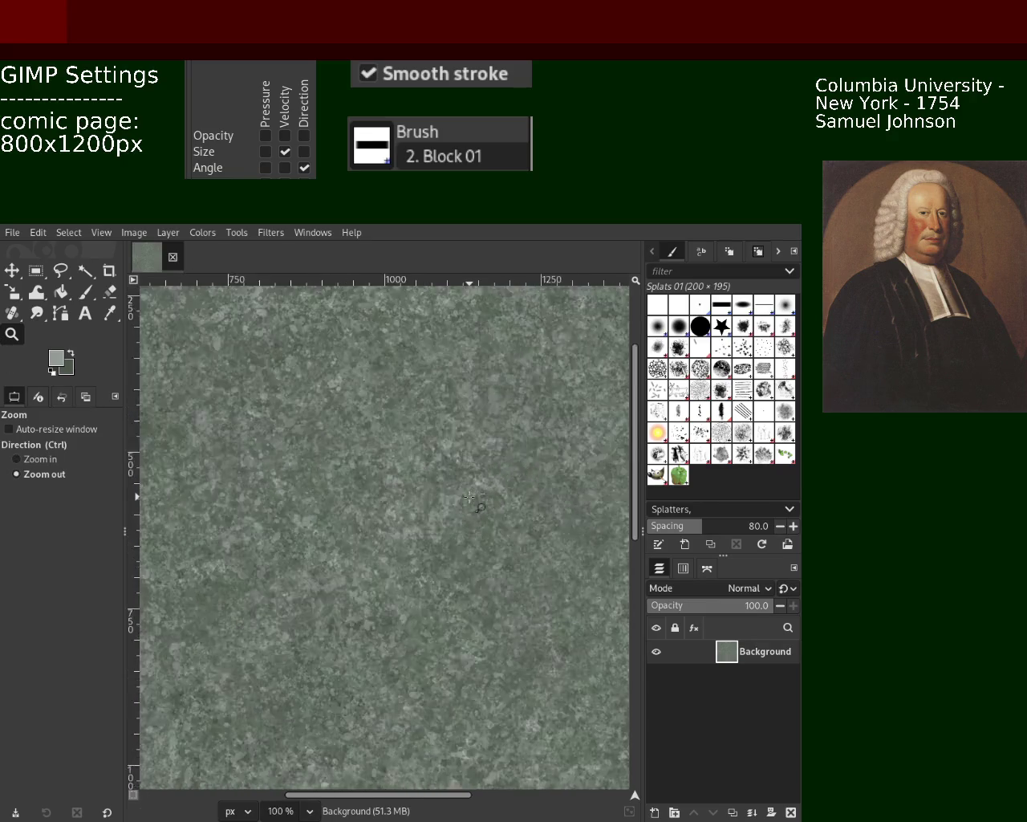
{"action": "left_click", "coordinate": [475, 504]}
{"action": "left_click", "coordinate": [470, 502]}
{"action": "left_click", "coordinate": [471, 501], "text": "ctrl"}
{"action": "left_click", "coordinate": [474, 500], "text": "ctrl"}
{"action": "left_click", "coordinate": [475, 500], "text": "ctrl"}
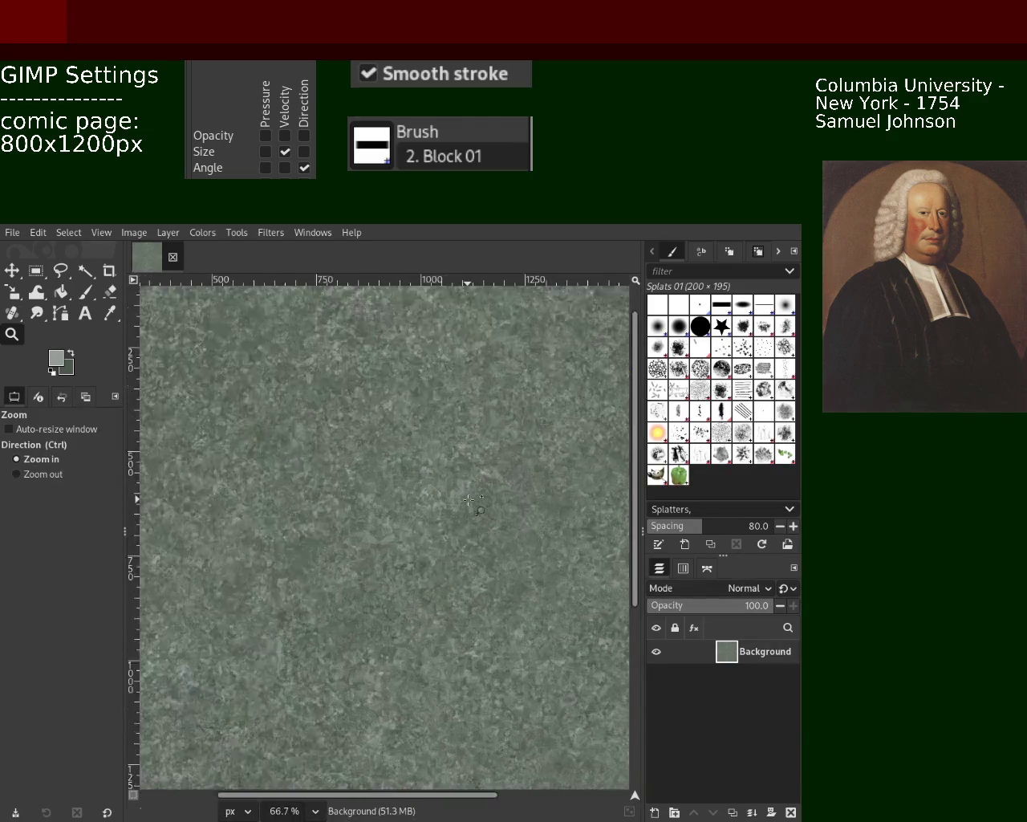
{"action": "left_click", "coordinate": [478, 499], "text": "ctrl"}
{"action": "left_click", "coordinate": [480, 497], "text": "ctrl"}
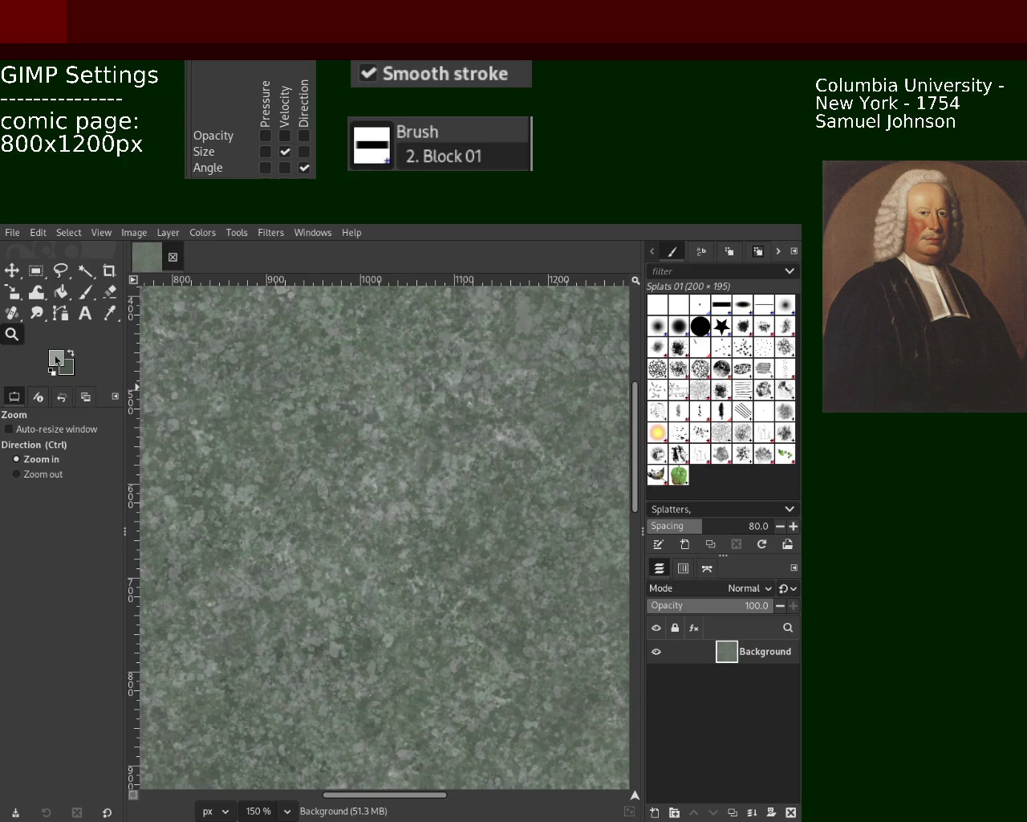
{"action": "scroll", "coordinate": [357, 518], "scroll_direction": "down", "scroll_amount": 3}
Ctrl+scroll out and back in to view the stone texture at 100%
{"action": "scroll", "coordinate": [360, 524], "scroll_direction": "down", "scroll_amount": 1}
{"action": "scroll", "coordinate": [351, 513], "scroll_direction": "up", "scroll_amount": 3}
{"action": "scroll", "coordinate": [352, 513], "scroll_direction": "down", "scroll_amount": 1}
{"action": "scroll", "coordinate": [351, 514], "scroll_direction": "down", "scroll_amount": 2}
{"action": "scroll", "coordinate": [401, 497], "scroll_direction": "down", "scroll_amount": 1}
{"action": "scroll", "coordinate": [485, 473], "scroll_direction": "up", "scroll_amount": 2}
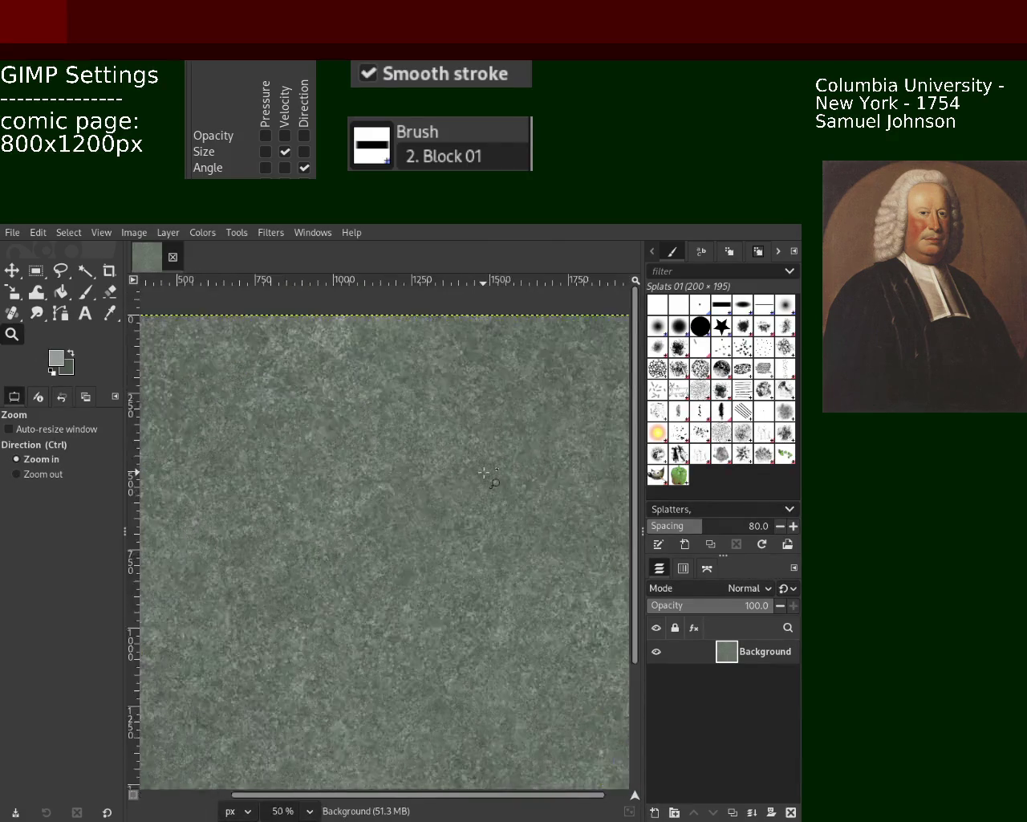
{"action": "scroll", "coordinate": [485, 473], "scroll_direction": "up", "scroll_amount": 2}
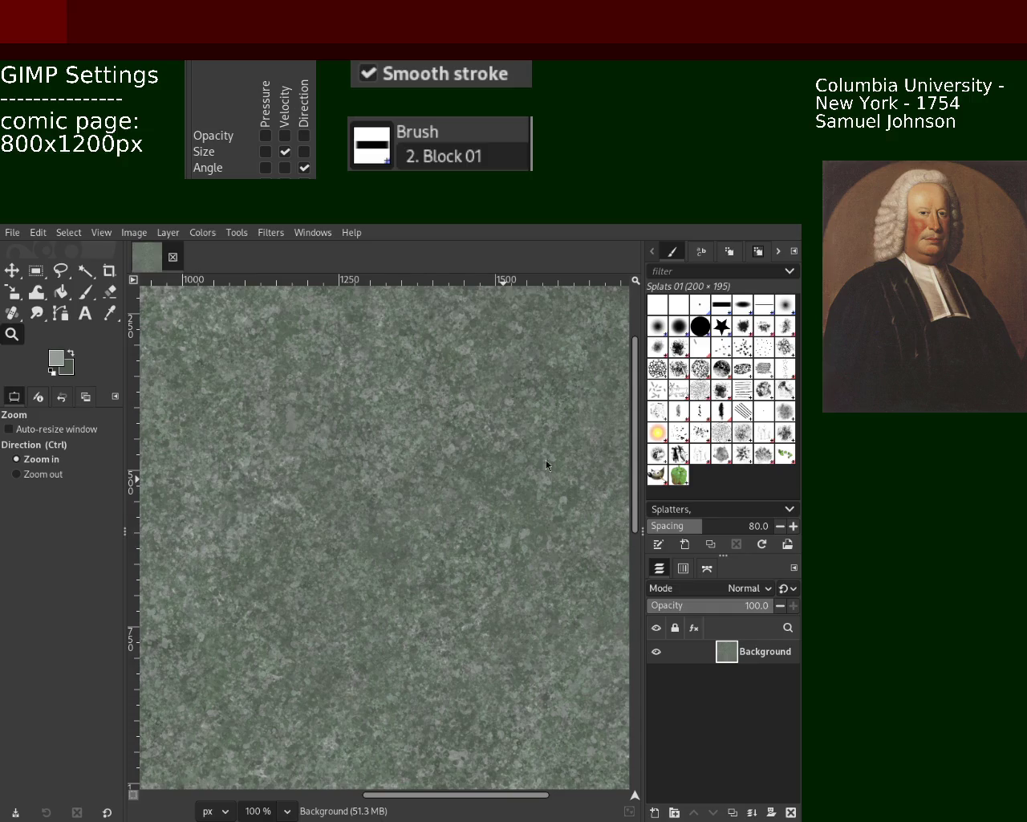
Zoom out to 25% to see the whole canvas, then in to 200% on the dabs
{"action": "left_click", "coordinate": [262, 407], "text": "ctrl"}
{"action": "left_click", "coordinate": [288, 421], "text": "ctrl"}
{"action": "left_click", "coordinate": [337, 446]}
{"action": "left_click", "coordinate": [367, 463]}
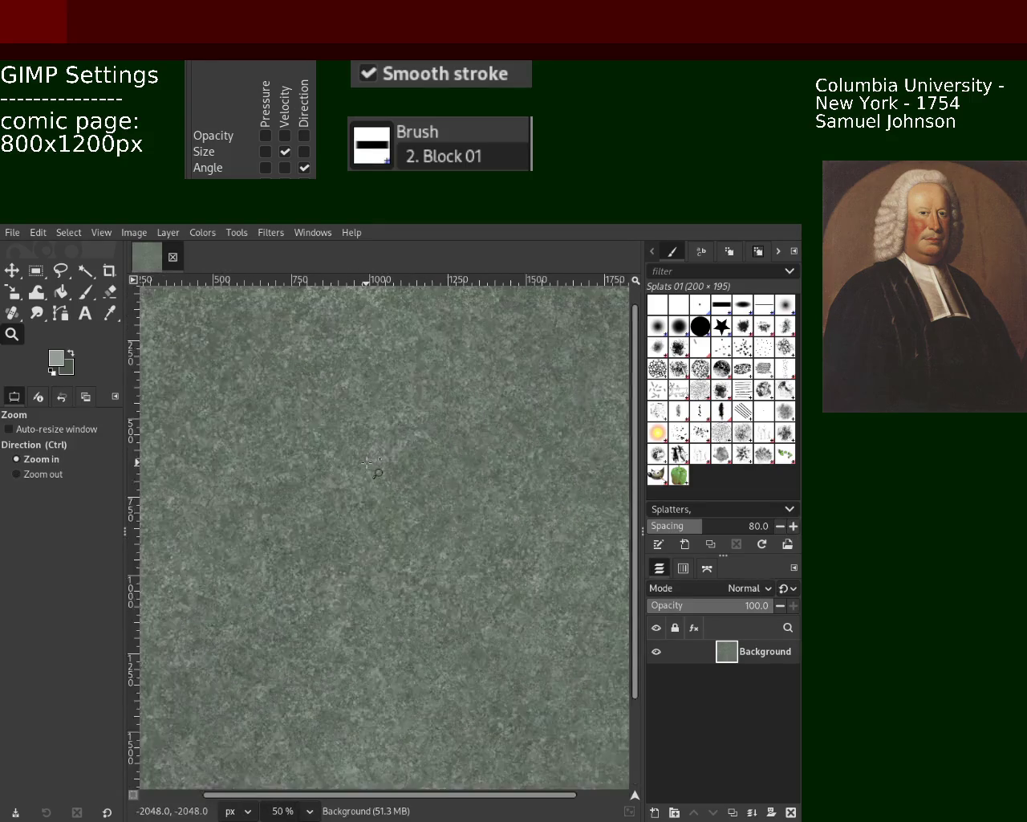
{"action": "left_click", "coordinate": [385, 467]}
{"action": "left_click", "coordinate": [441, 478]}
{"action": "left_click", "coordinate": [489, 488]}
{"action": "left_click", "coordinate": [511, 493]}
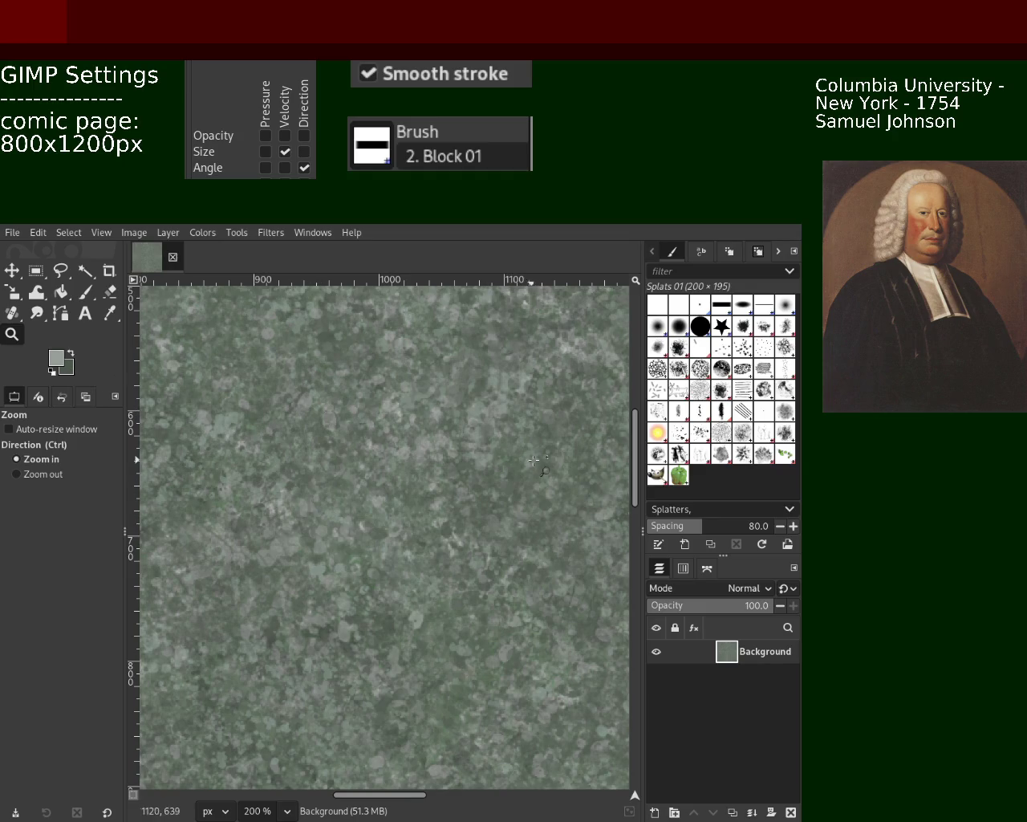
{"action": "left_click", "coordinate": [437, 465], "text": "ctrl"}
{"action": "left_click", "coordinate": [437, 466], "text": "ctrl"}
{"action": "left_click", "coordinate": [356, 543], "text": "ctrl"}
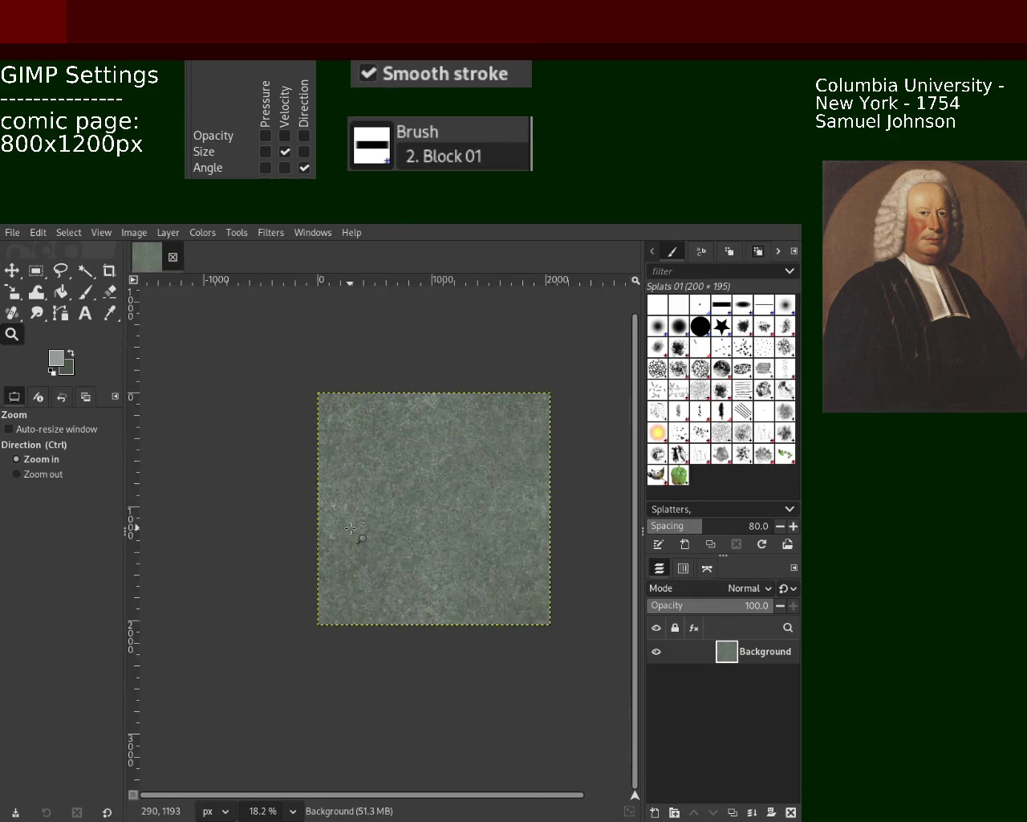
{"action": "left_click", "coordinate": [362, 532]}
{"action": "left_click", "coordinate": [364, 511]}
{"action": "left_click", "coordinate": [364, 512]}
{"action": "left_click", "coordinate": [363, 511]}
{"action": "left_click", "coordinate": [365, 506], "text": "ctrl"}
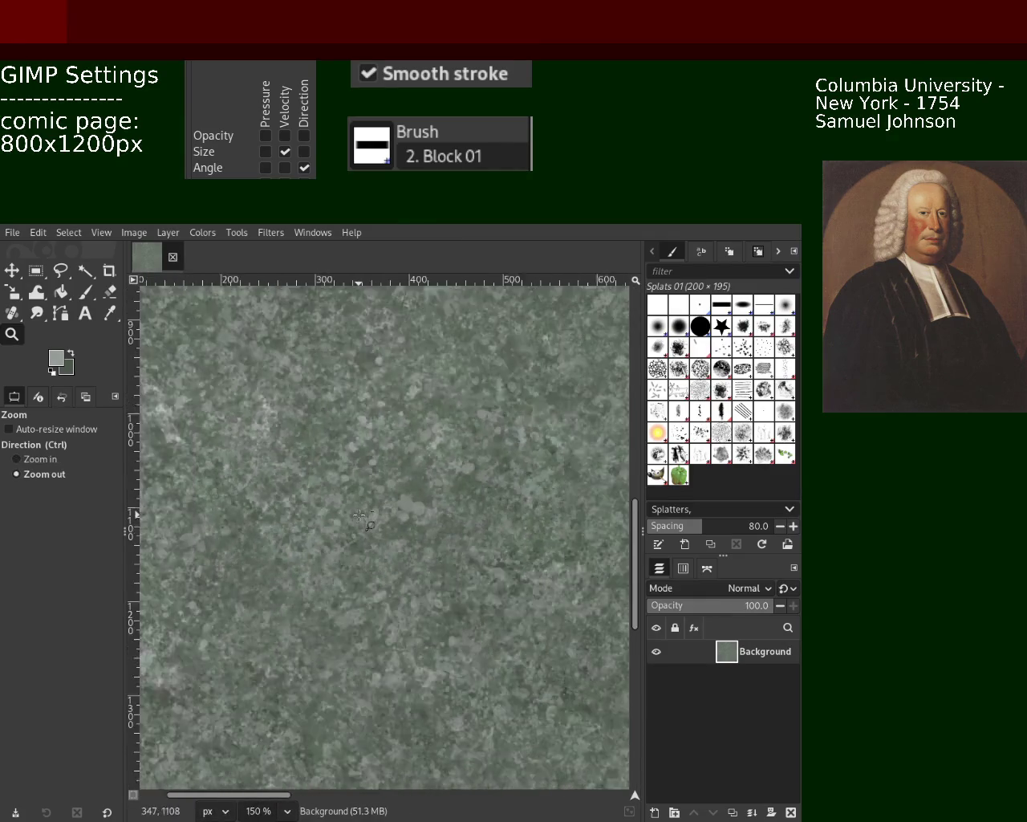
{"action": "left_click", "coordinate": [365, 506], "text": "ctrl"}
{"action": "left_click", "coordinate": [368, 499]}
{"action": "left_click", "coordinate": [368, 499]}
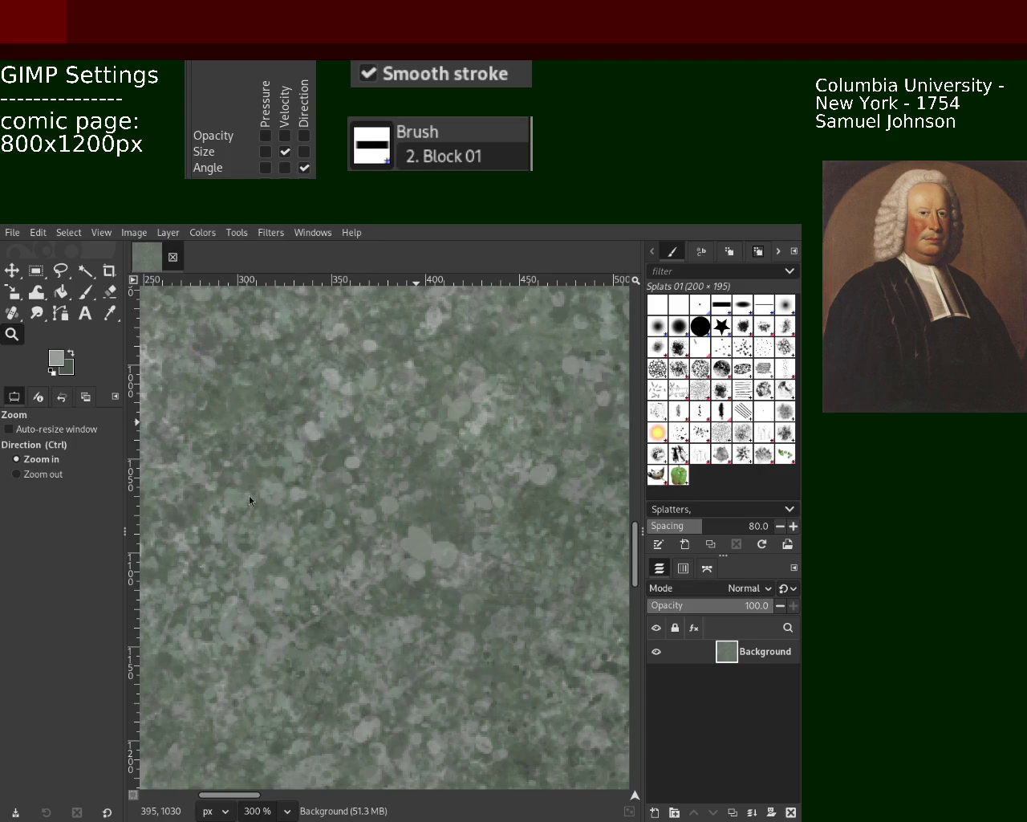
{"action": "left_click", "coordinate": [485, 487], "text": "ctrl"}
{"action": "left_click", "coordinate": [484, 487], "text": "ctrl"}
{"action": "left_click", "coordinate": [484, 487], "text": "ctrl"}
{"action": "left_click", "coordinate": [485, 487], "text": "ctrl"}
{"action": "left_click", "coordinate": [489, 491]}
{"action": "left_click", "coordinate": [497, 496]}
{"action": "left_click", "coordinate": [498, 496]}
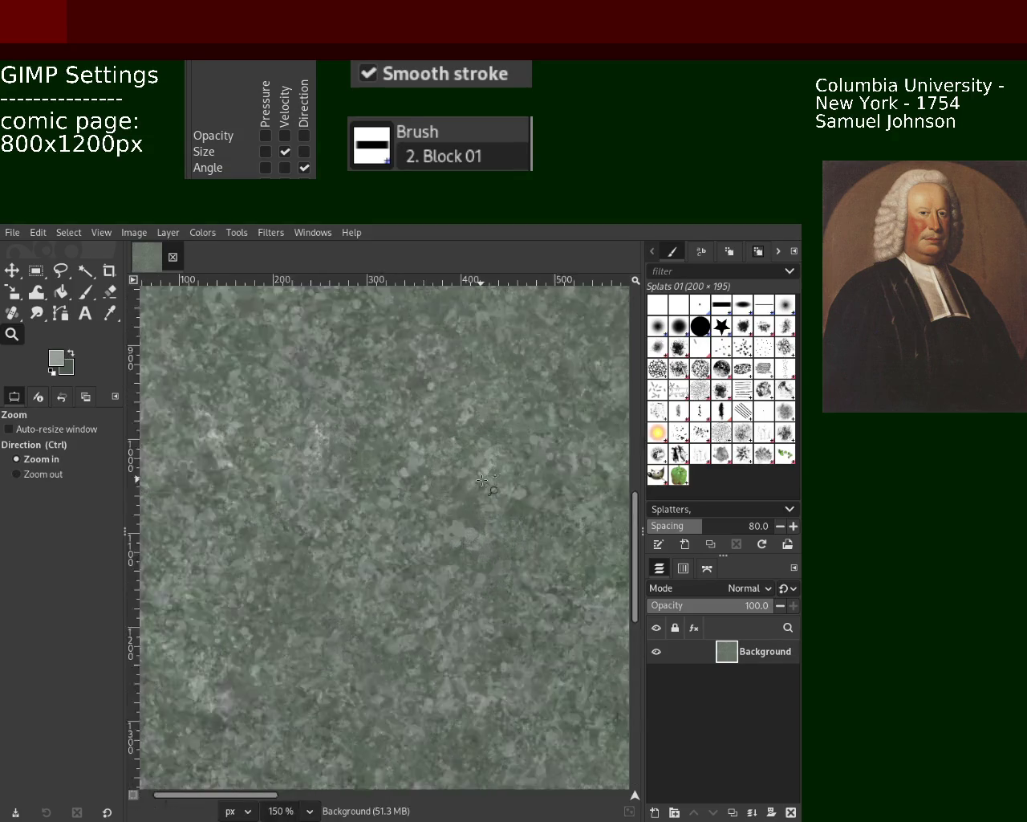
{"action": "left_click", "coordinate": [510, 503]}
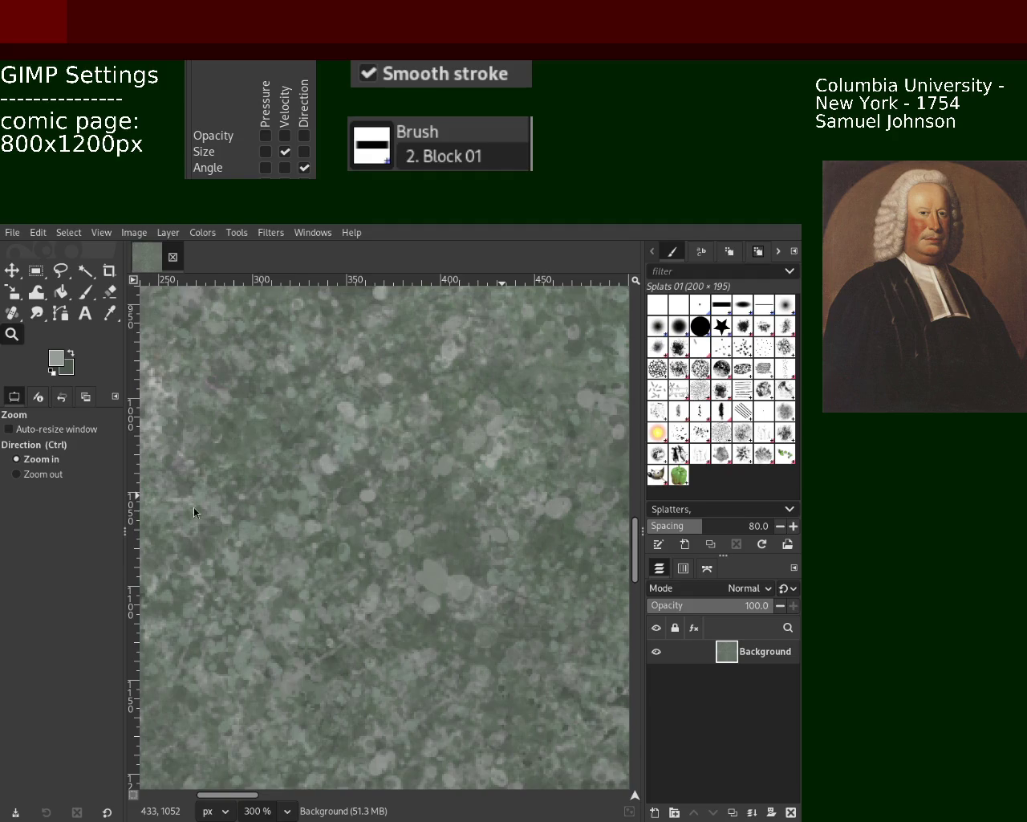
{"action": "left_click", "coordinate": [16, 473]}
{"action": "left_click", "coordinate": [353, 433]}
{"action": "left_click", "coordinate": [351, 431]}
{"action": "left_click", "coordinate": [358, 436]}
{"action": "left_click", "coordinate": [405, 437], "text": "ctrl"}
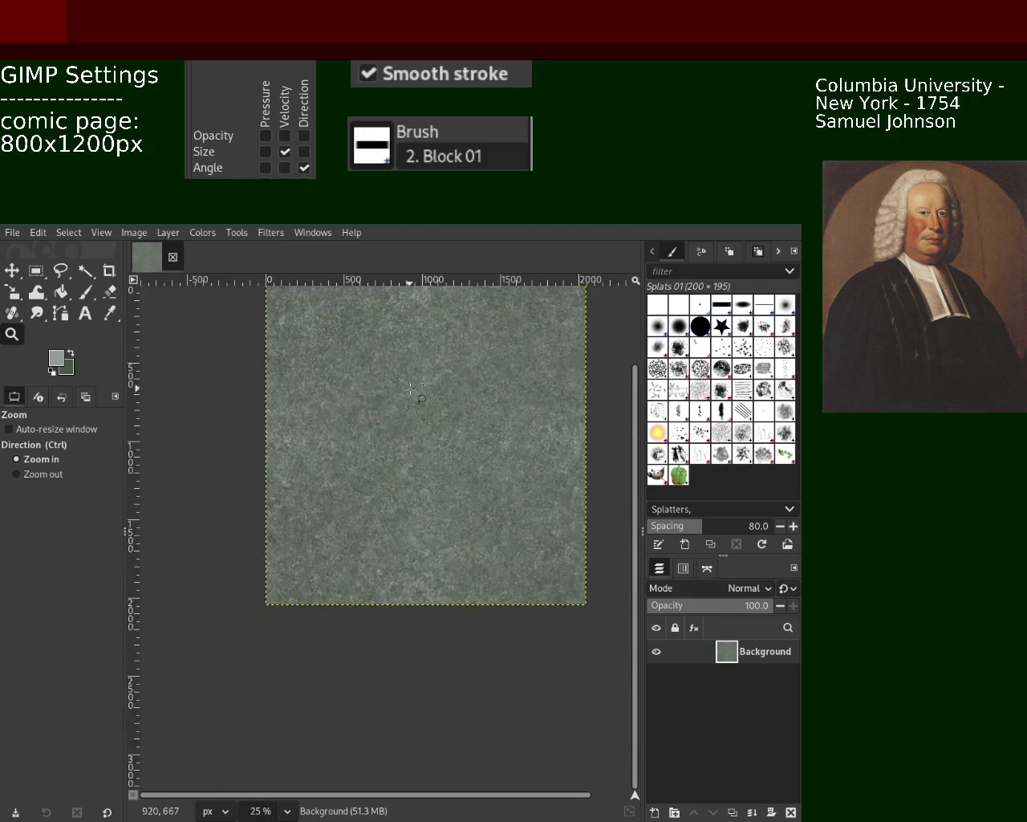
{"action": "left_click", "coordinate": [375, 394], "text": "ctrl"}
{"action": "left_click", "coordinate": [375, 394], "text": "ctrl"}
{"action": "left_click", "coordinate": [394, 417], "text": "ctrl"}
{"action": "left_click", "coordinate": [413, 435]}
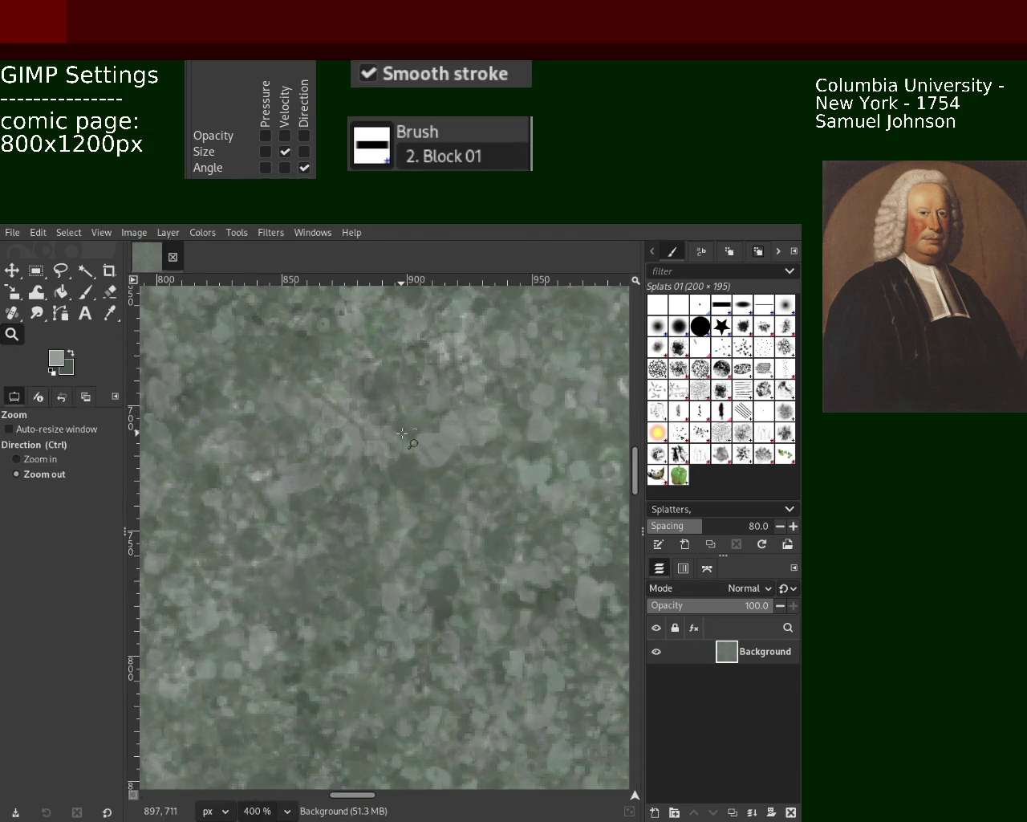
{"action": "left_click", "coordinate": [403, 434], "text": "ctrl"}
{"action": "left_click", "coordinate": [404, 434], "text": "ctrl"}
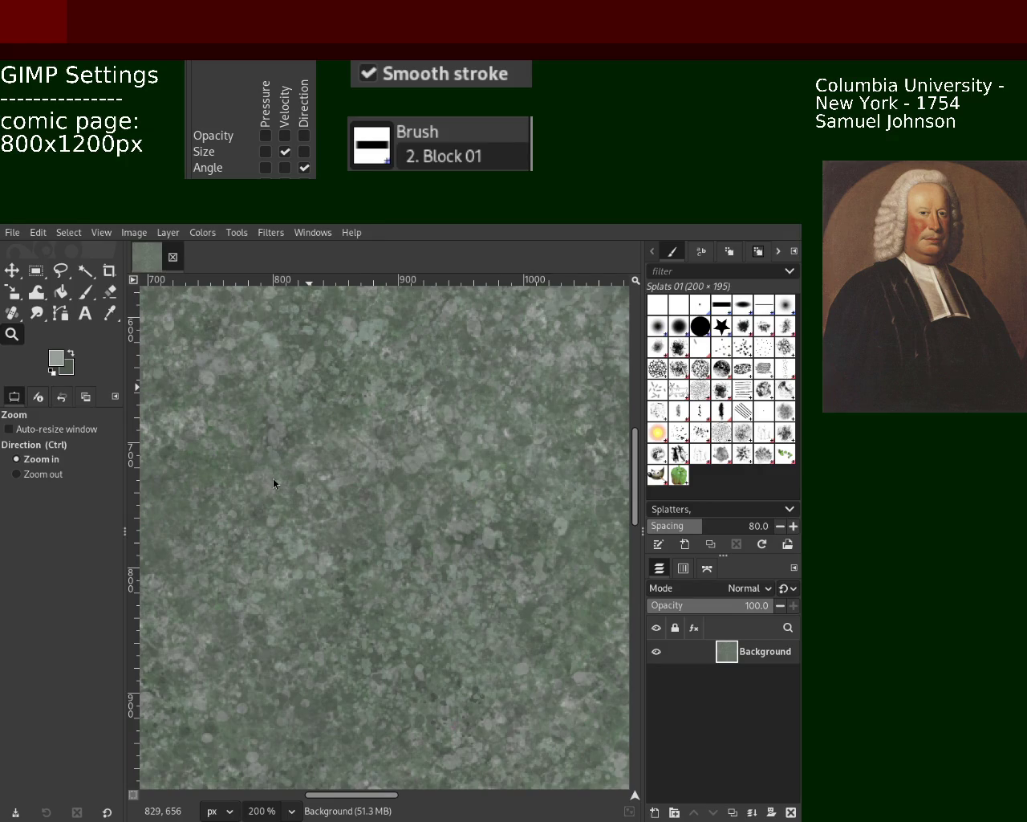
{"action": "key", "text": "p"}
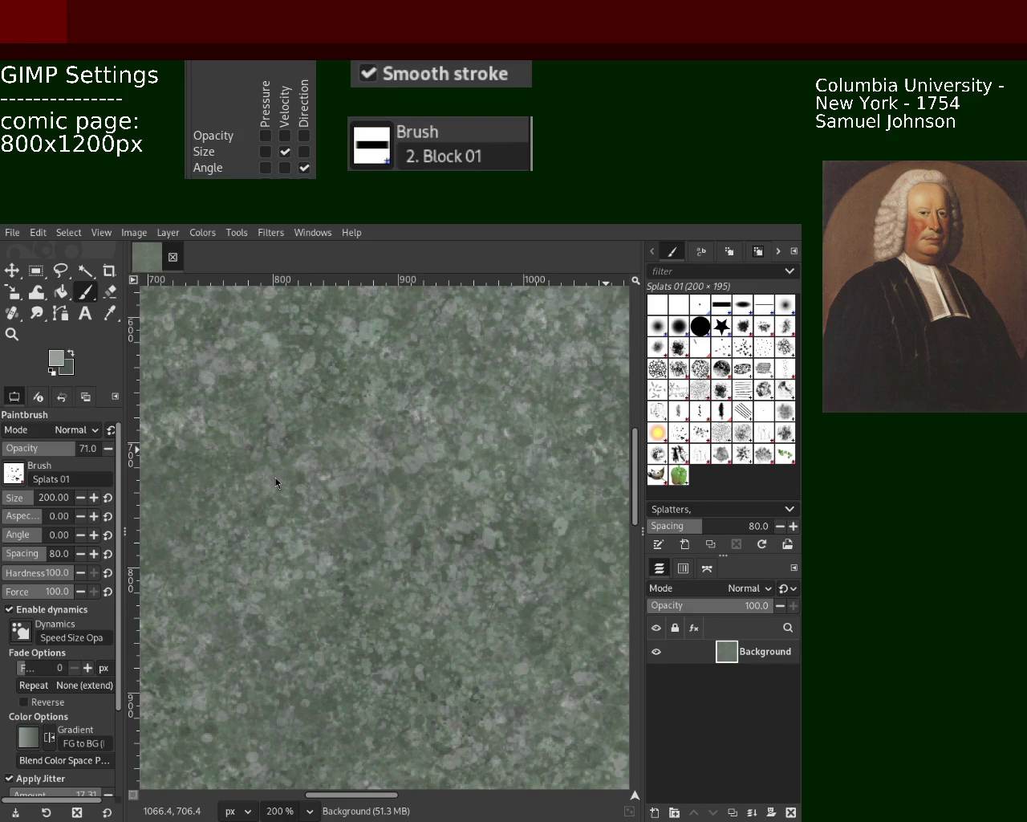
{"action": "left_click", "coordinate": [11, 333]}
{"action": "scroll", "coordinate": [324, 410], "scroll_direction": "down", "scroll_amount": 2}
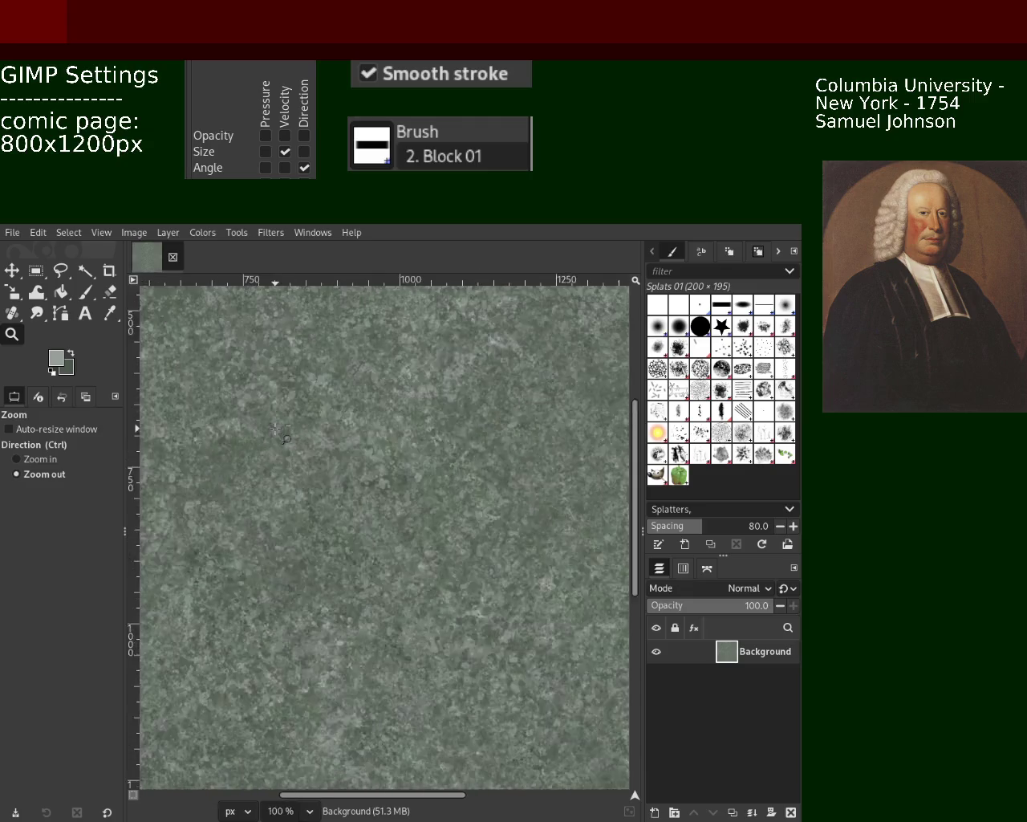
{"action": "scroll", "coordinate": [324, 410], "scroll_direction": "down", "scroll_amount": 4}
{"action": "scroll", "coordinate": [324, 410], "scroll_direction": "up", "scroll_amount": 3}
{"action": "scroll", "coordinate": [327, 401], "scroll_direction": "up", "scroll_amount": 1}
{"action": "scroll", "coordinate": [330, 391], "scroll_direction": "up", "scroll_amount": 2}
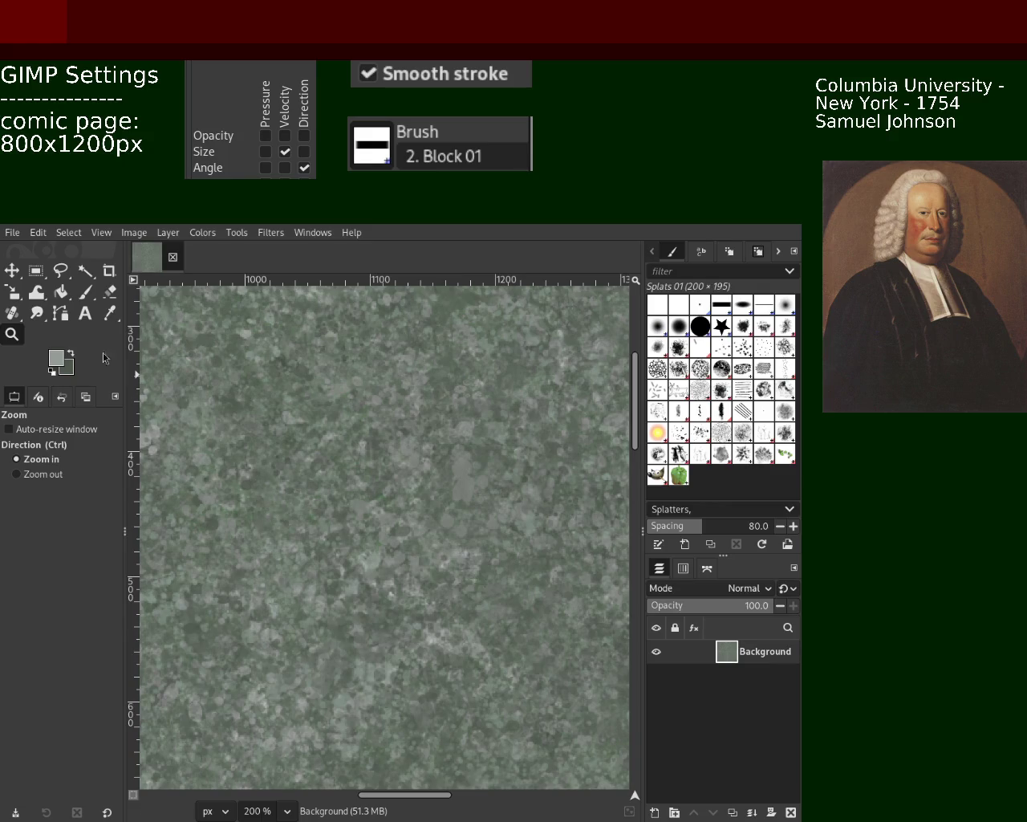
{"action": "left_click", "coordinate": [379, 457], "text": "ctrl"}
{"action": "left_click", "coordinate": [340, 416], "text": "ctrl"}
{"action": "left_click", "coordinate": [379, 457], "text": "ctrl"}
{"action": "left_click", "coordinate": [379, 457]}
{"action": "left_click", "coordinate": [379, 456]}
{"action": "left_click", "coordinate": [378, 457]}
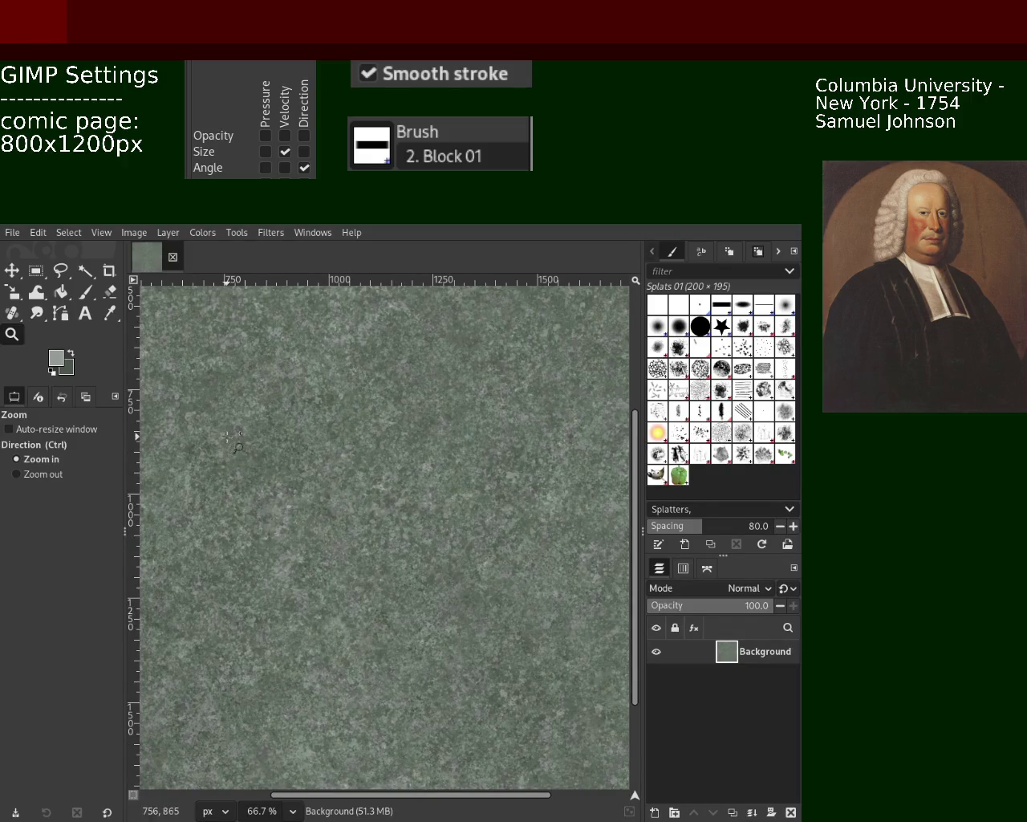
Zoom out once, then magnify the stone texture to 300%
{"action": "left_click", "coordinate": [386, 445], "text": "ctrl"}
{"action": "left_click", "coordinate": [385, 445]}
{"action": "left_click", "coordinate": [385, 446]}
{"action": "left_click", "coordinate": [385, 445]}
{"action": "left_click", "coordinate": [385, 445]}
{"action": "left_click", "coordinate": [385, 446]}
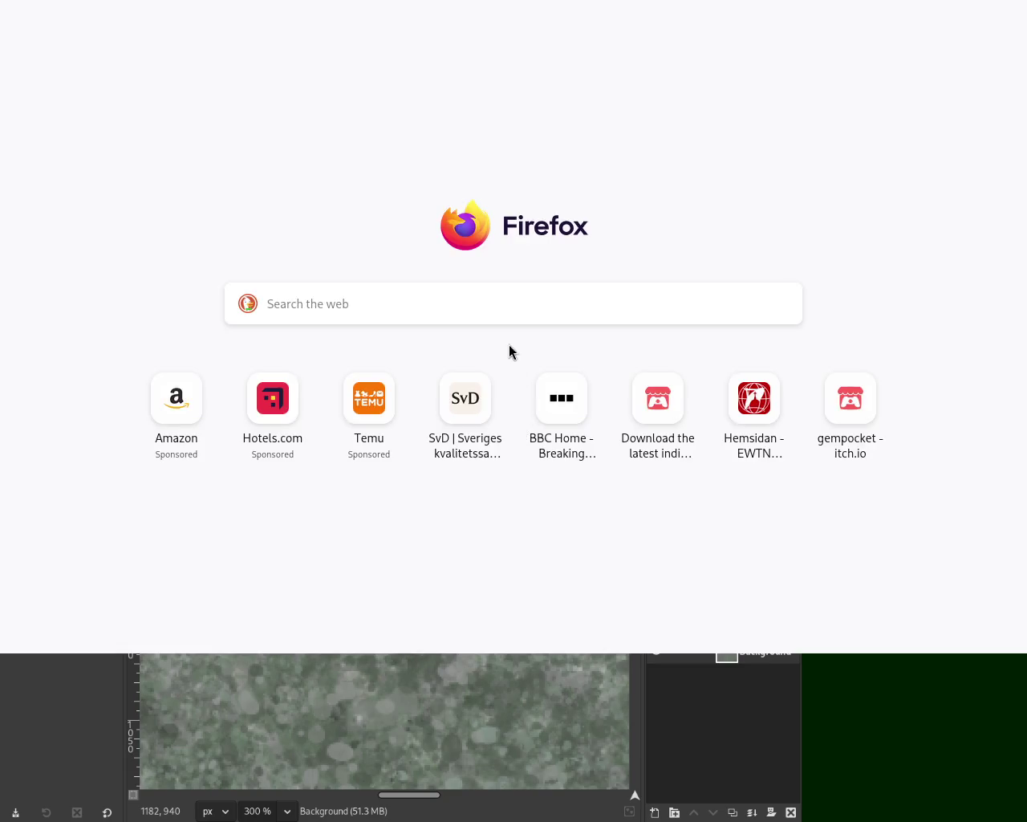
Search 'banning divine mercy', nudge the window up, and open the Aleteia Vatican-ban article
{"action": "left_click", "coordinate": [435, 248]}
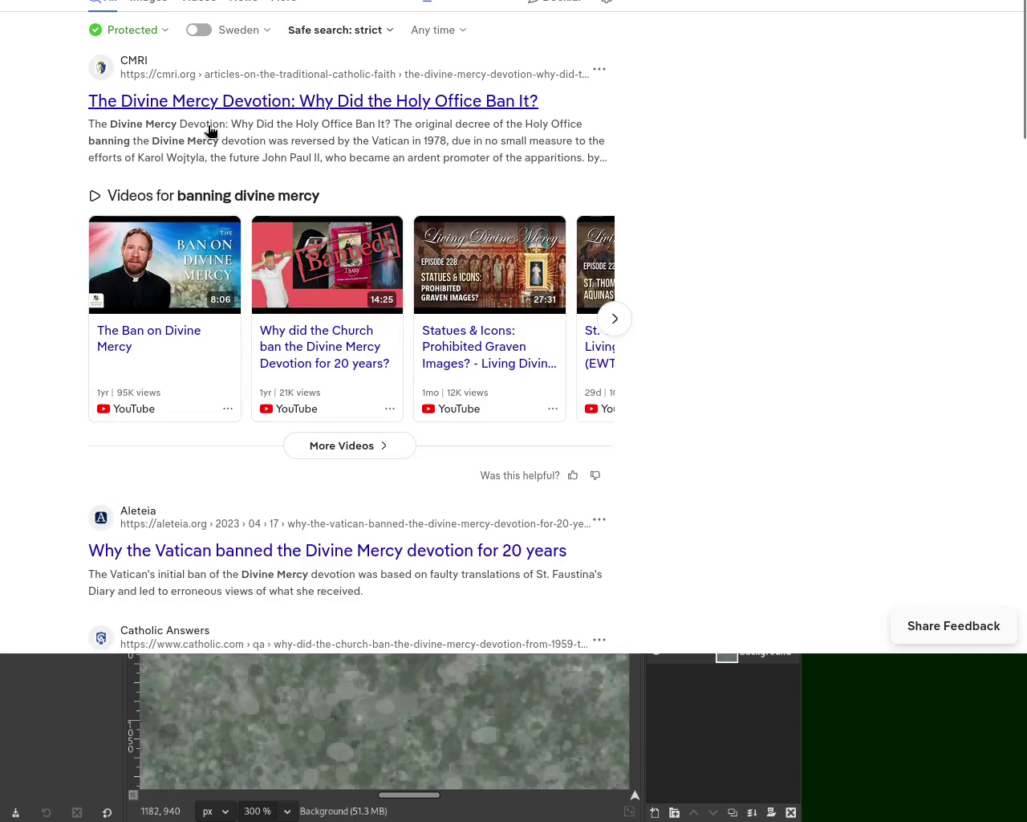
{"action": "left_click", "coordinate": [336, 111]}
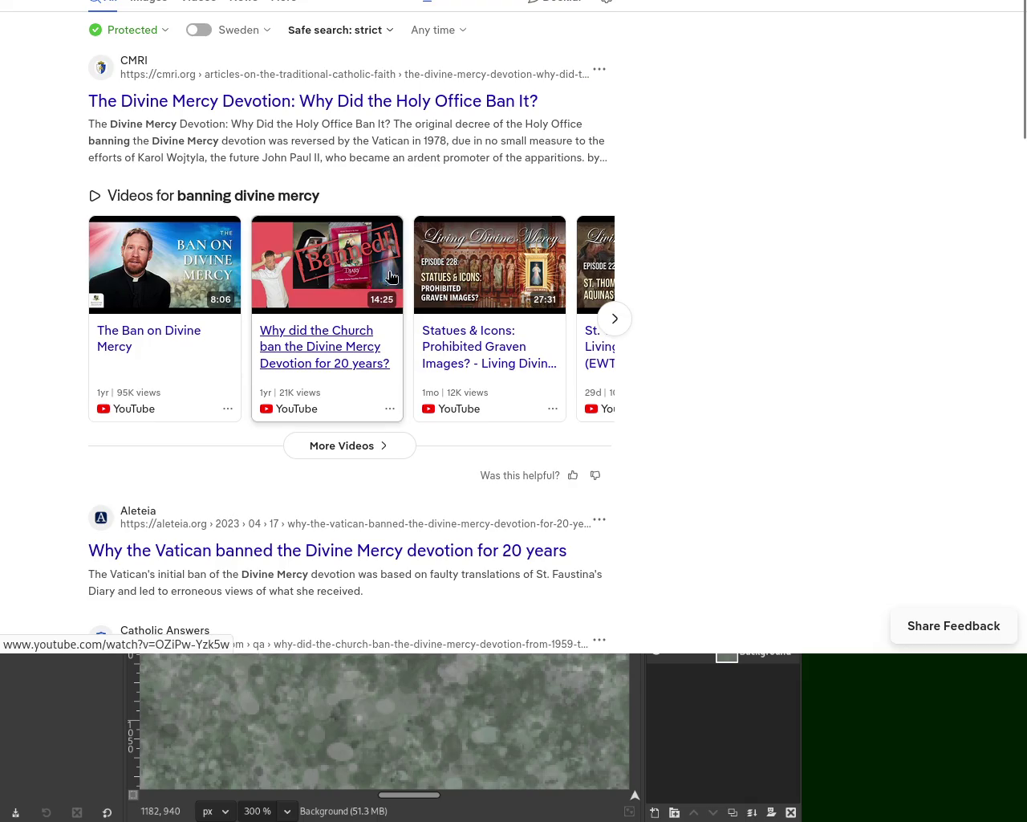
{"action": "left_click_drag", "start_coordinate": [616, 96], "coordinate": [569, 47]}
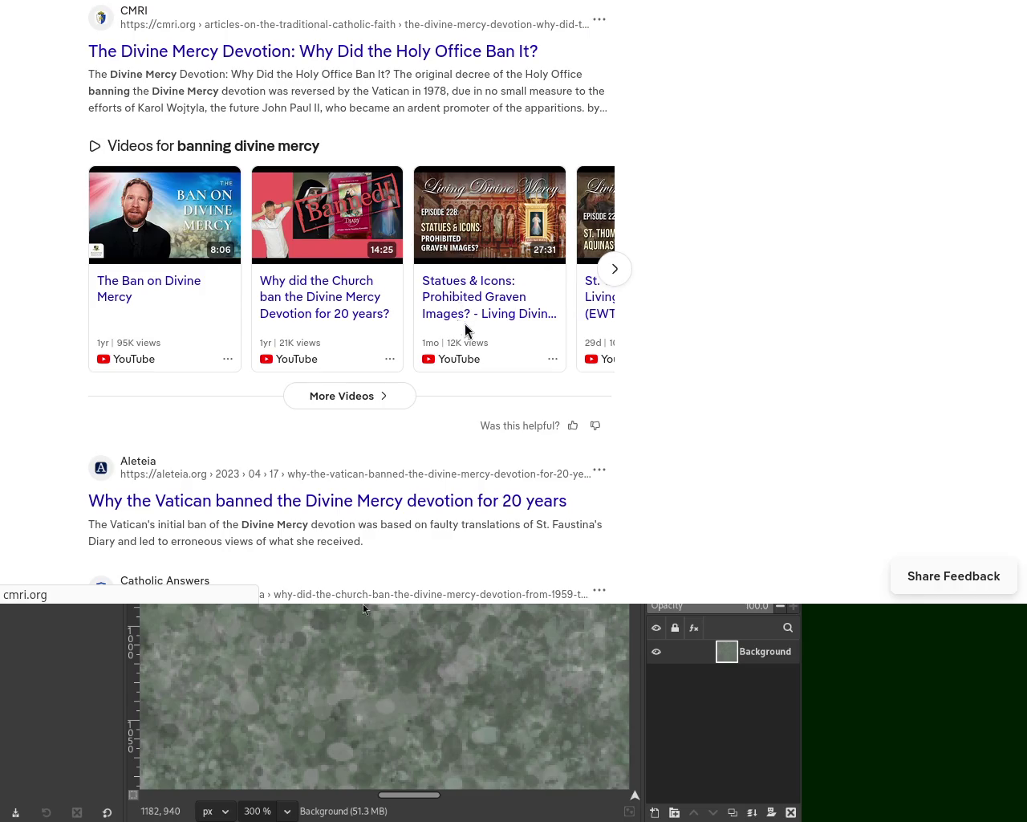
{"action": "left_click", "coordinate": [222, 507]}
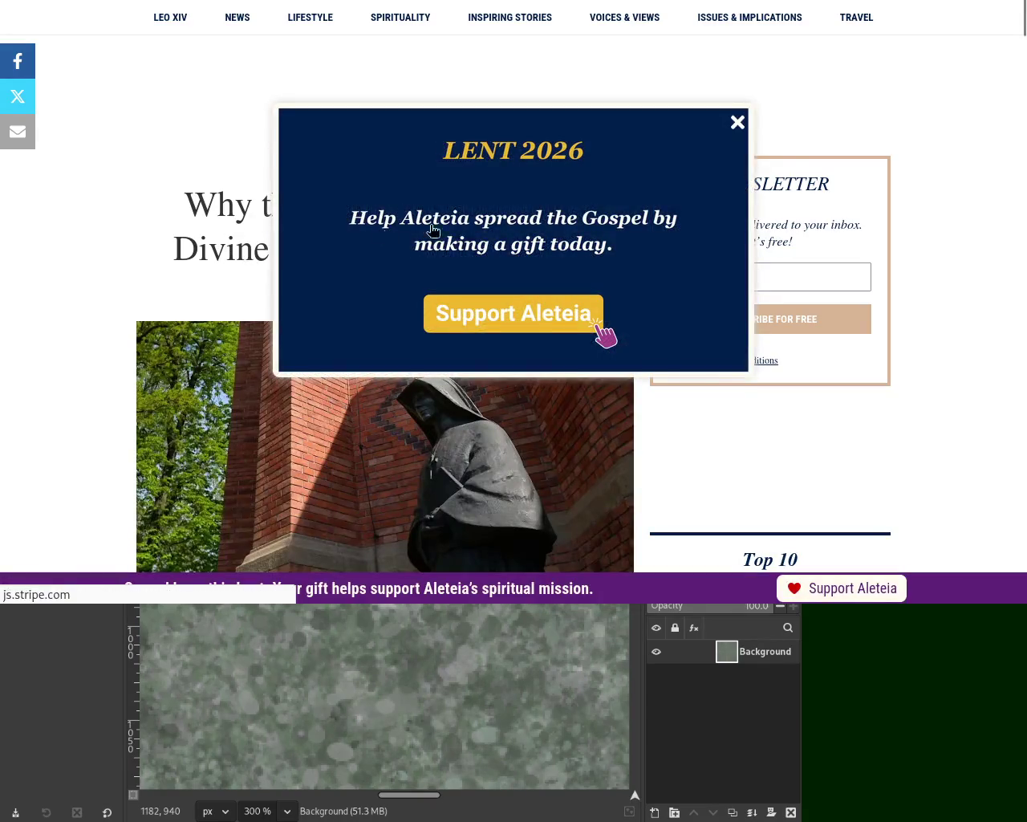
Close the donation popup, disagree to all cookie purposes, then select and deselect headline text
{"action": "left_click", "coordinate": [738, 122]}
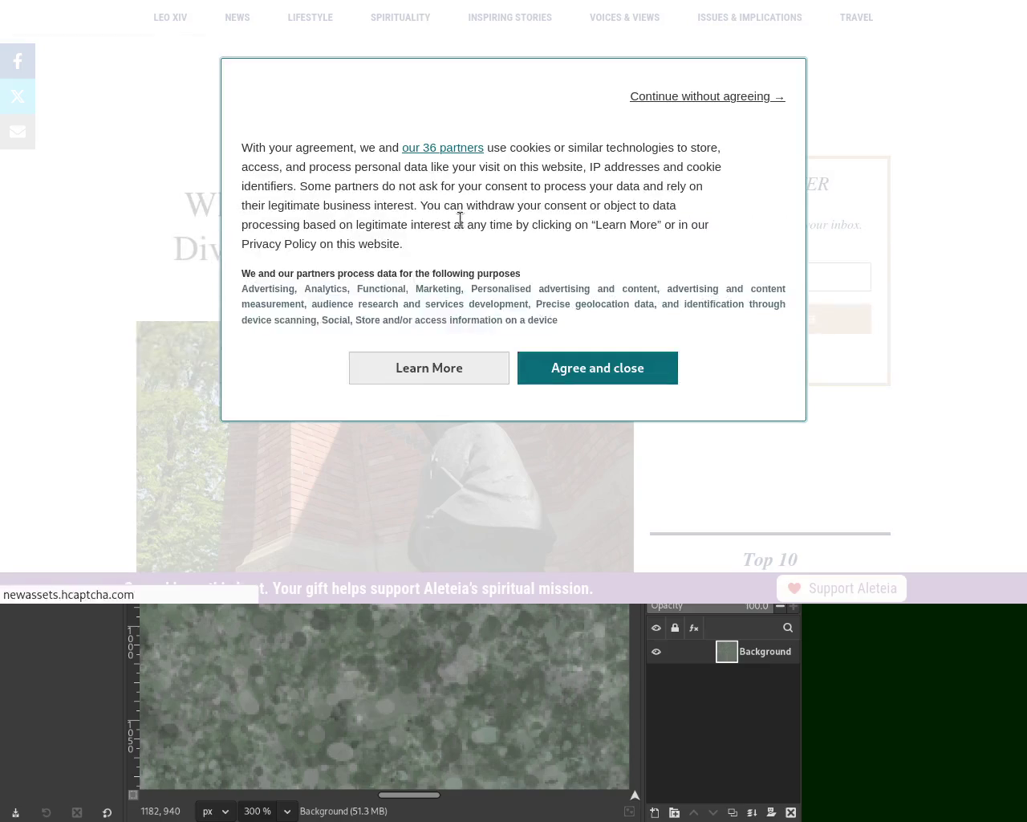
{"action": "left_click", "coordinate": [452, 365]}
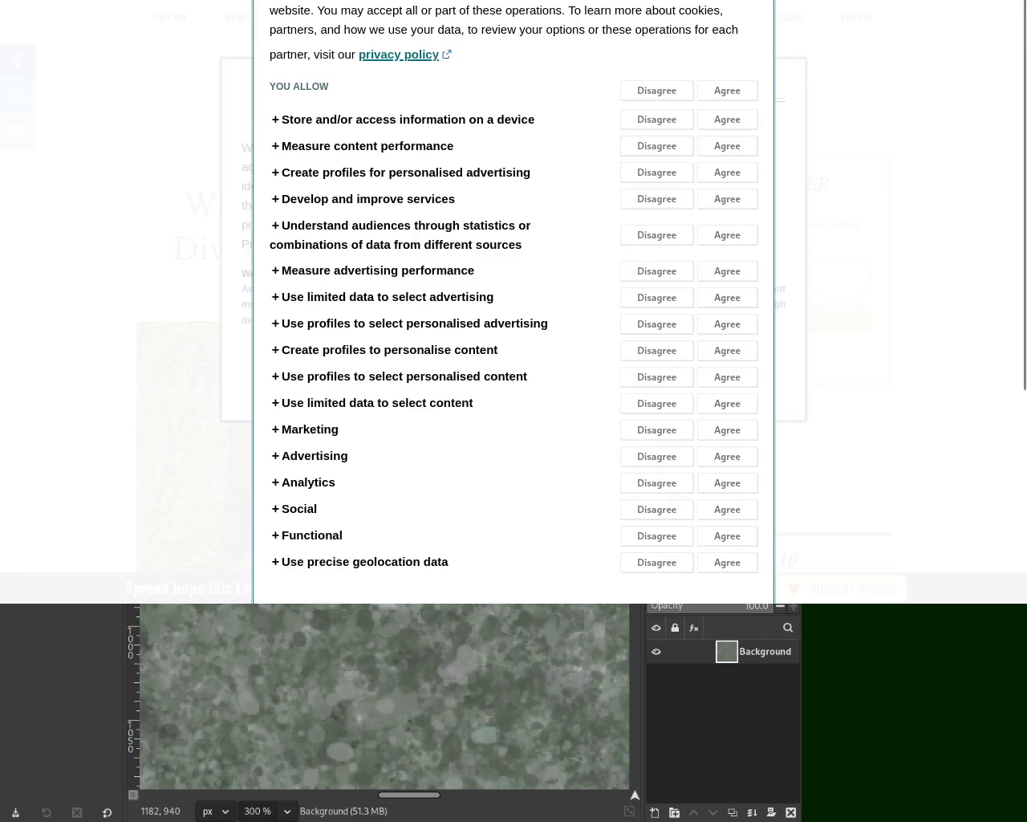
{"action": "mouse_move", "coordinate": [1014, 54]}
{"action": "left_mouse_down"}
{"action": "mouse_move", "coordinate": [1012, 396]}
{"action": "mouse_move", "coordinate": [398, 790]}
{"action": "left_mouse_up"}
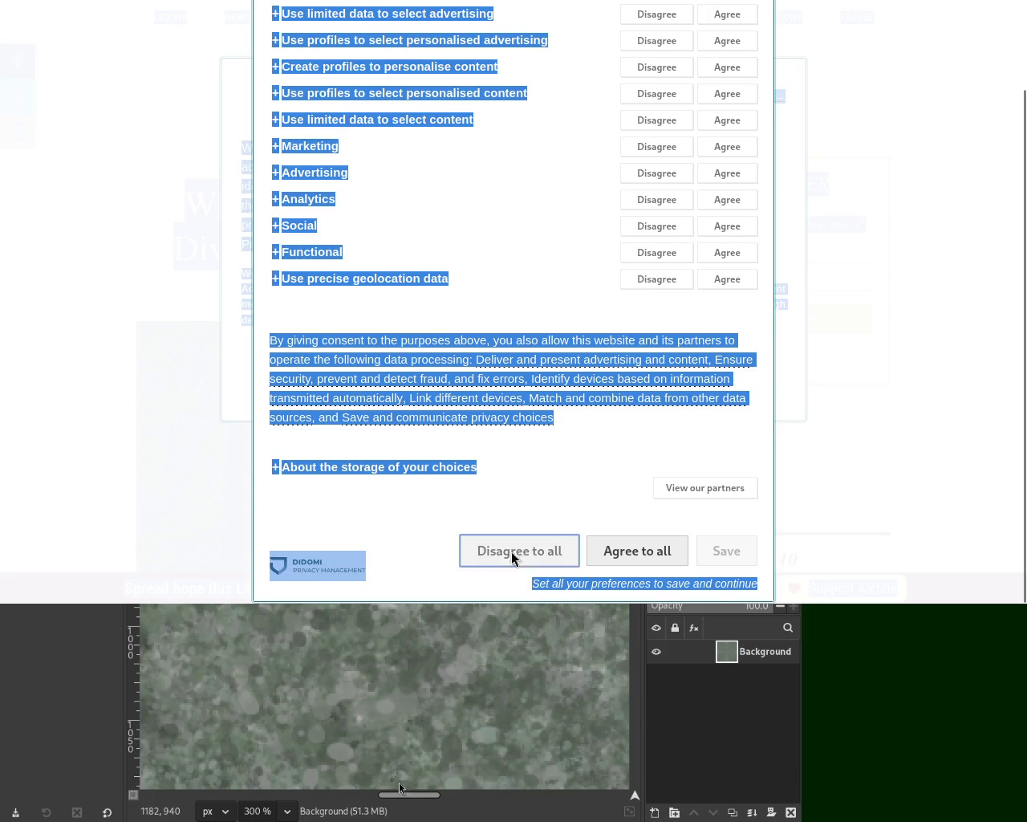
{"action": "left_click", "coordinate": [512, 552]}
{"action": "left_click", "coordinate": [238, 313]}
{"action": "mouse_move", "coordinate": [206, 209]}
{"action": "left_mouse_down"}
{"action": "mouse_move", "coordinate": [282, 259]}
{"action": "mouse_move", "coordinate": [498, 289]}
{"action": "left_mouse_up"}
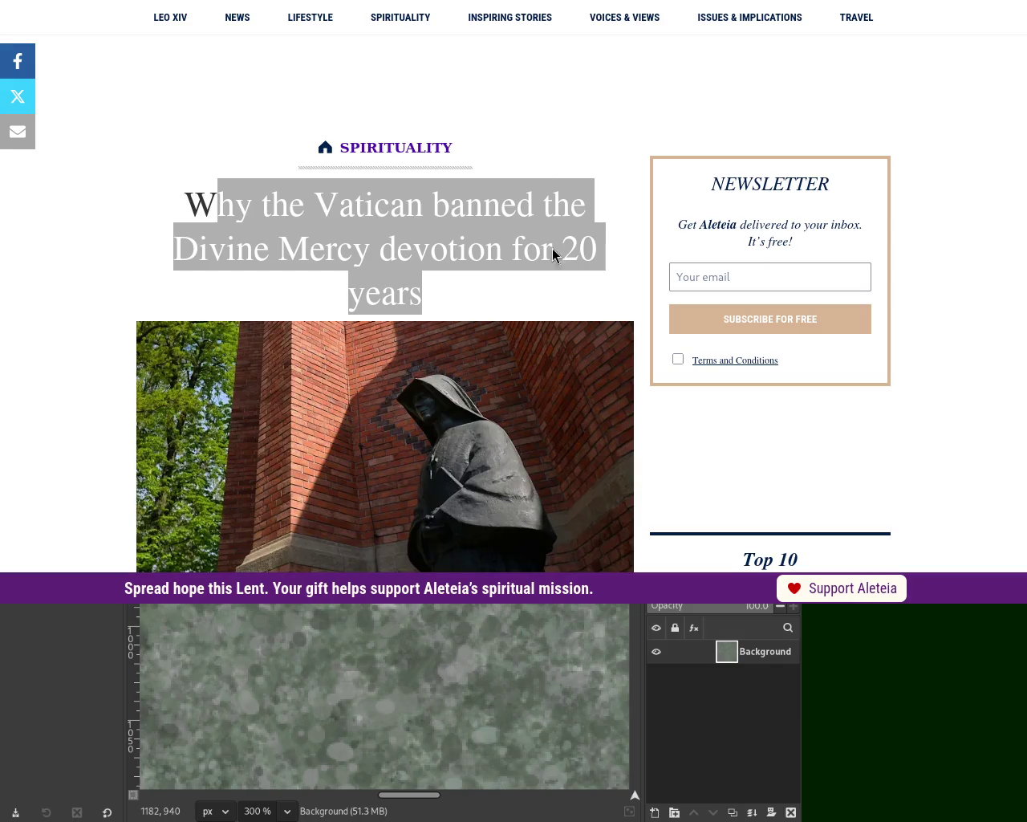
{"action": "left_click", "coordinate": [567, 359]}
{"action": "left_click", "coordinate": [83, 261]}
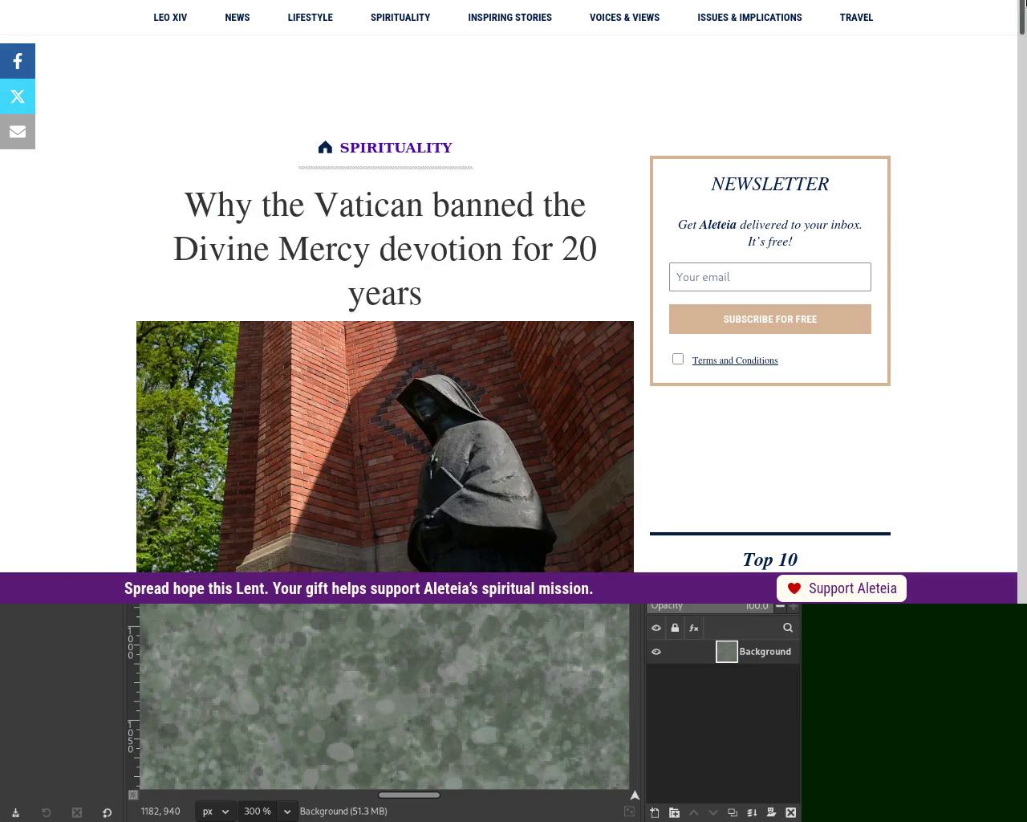
{"action": "scroll", "coordinate": [472, 212], "scroll_direction": "down", "scroll_amount": 2}
{"action": "scroll", "coordinate": [473, 212], "scroll_direction": "down", "scroll_amount": 3}
{"action": "scroll", "coordinate": [473, 212], "scroll_direction": "down", "scroll_amount": 2}
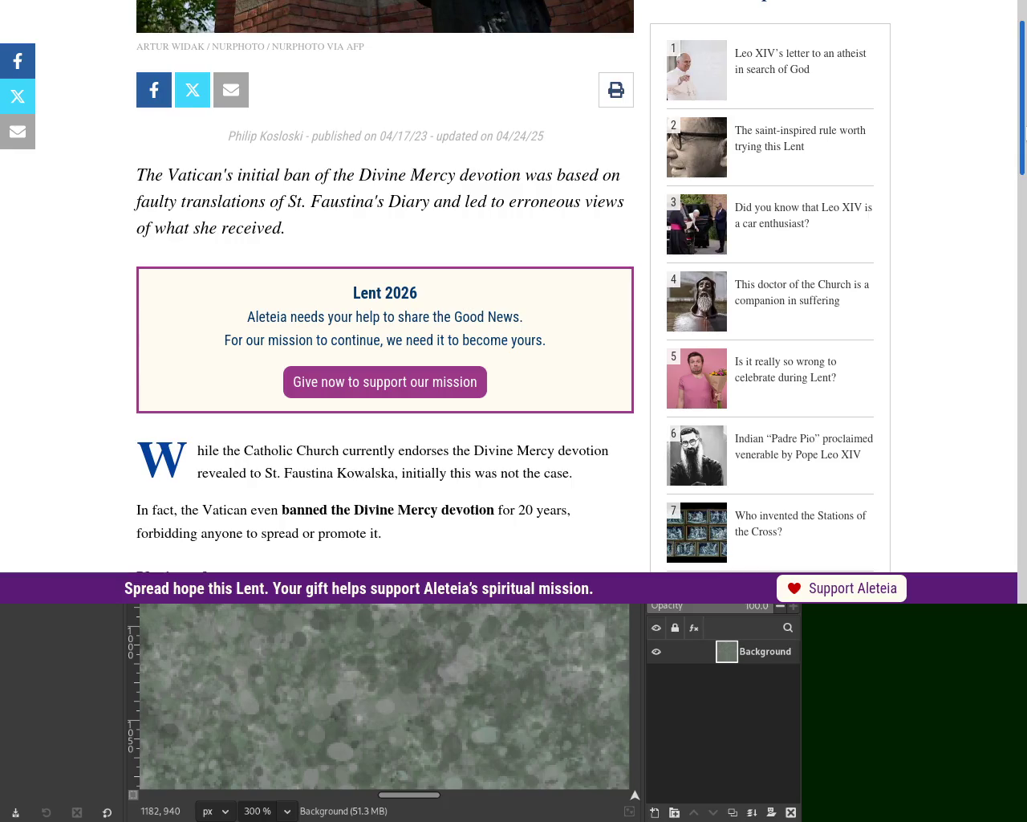
{"action": "scroll", "coordinate": [882, 99], "scroll_direction": "up", "scroll_amount": 4}
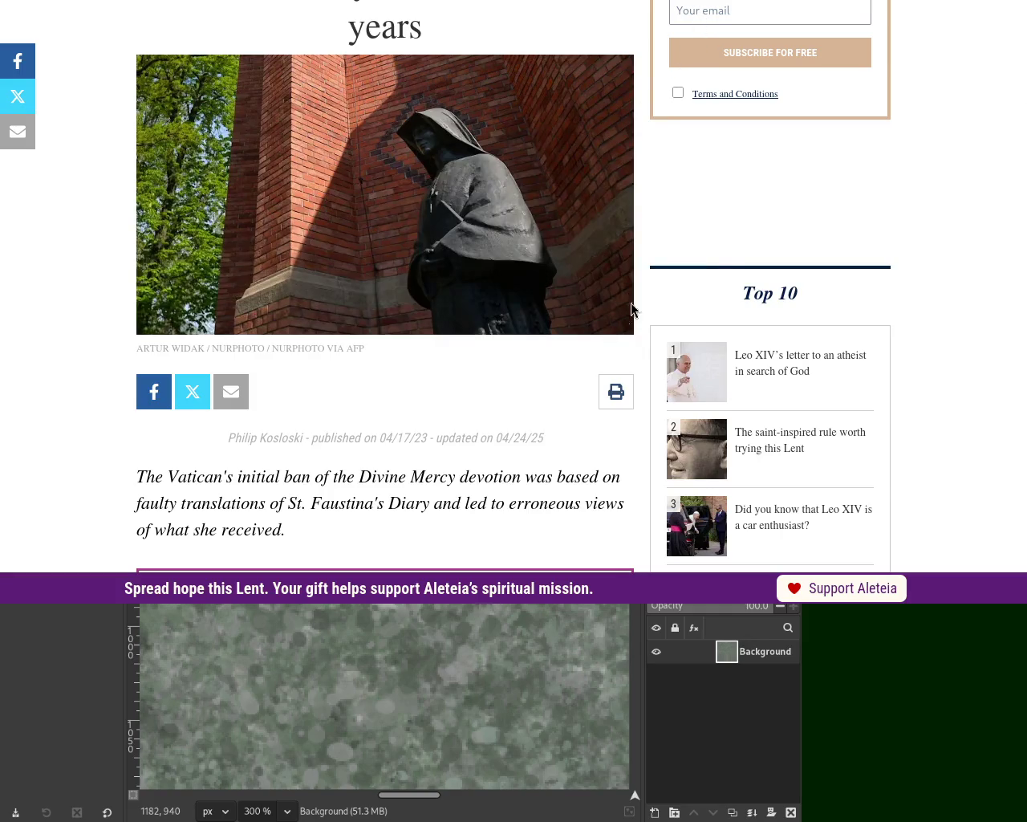
{"action": "scroll", "coordinate": [1024, 102], "scroll_direction": "up", "scroll_amount": 3}
{"action": "scroll", "coordinate": [1025, 109], "scroll_direction": "down", "scroll_amount": 3}
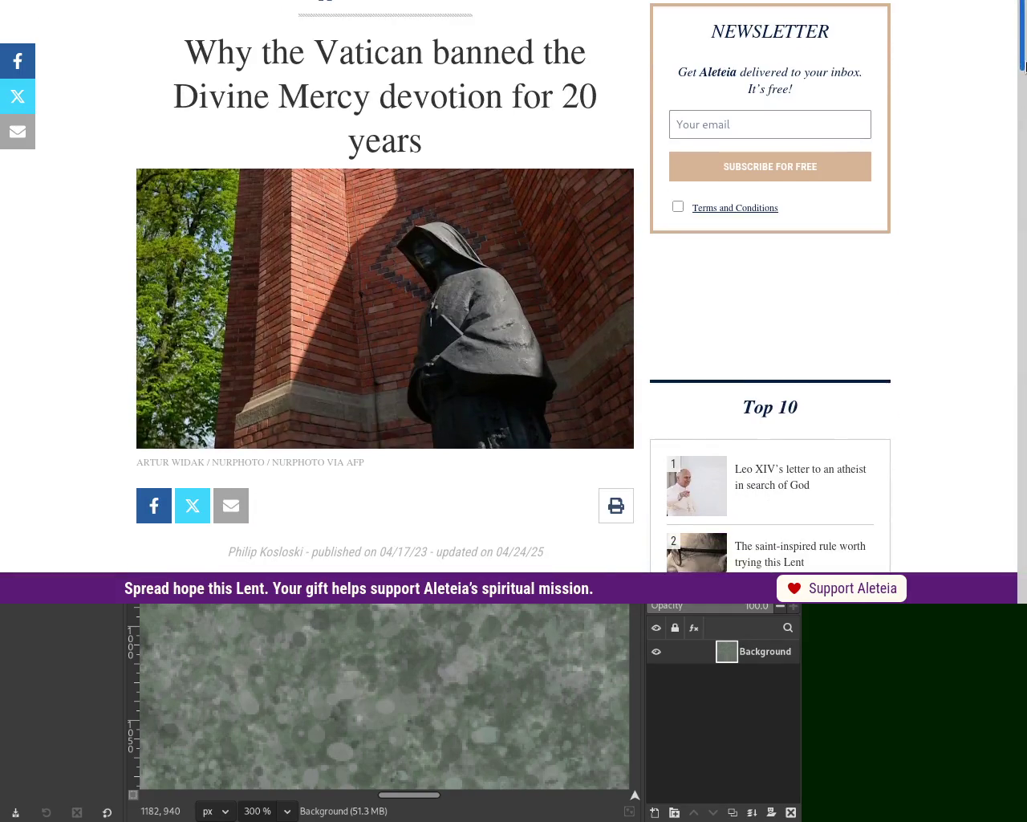
{"action": "scroll", "coordinate": [1025, 109], "scroll_direction": "down", "scroll_amount": 3}
{"action": "scroll", "coordinate": [1025, 108], "scroll_direction": "down", "scroll_amount": 3}
{"action": "scroll", "coordinate": [1025, 80], "scroll_direction": "up", "scroll_amount": 8}
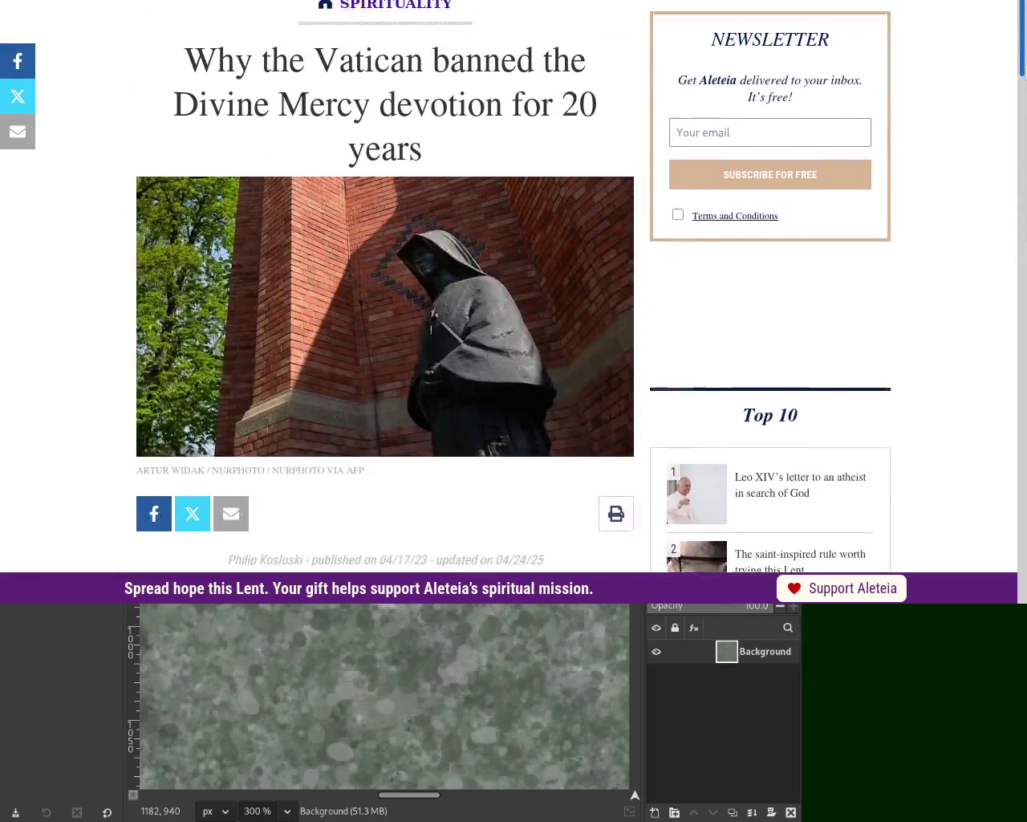
{"action": "scroll", "coordinate": [1025, 69], "scroll_direction": "up", "scroll_amount": 2}
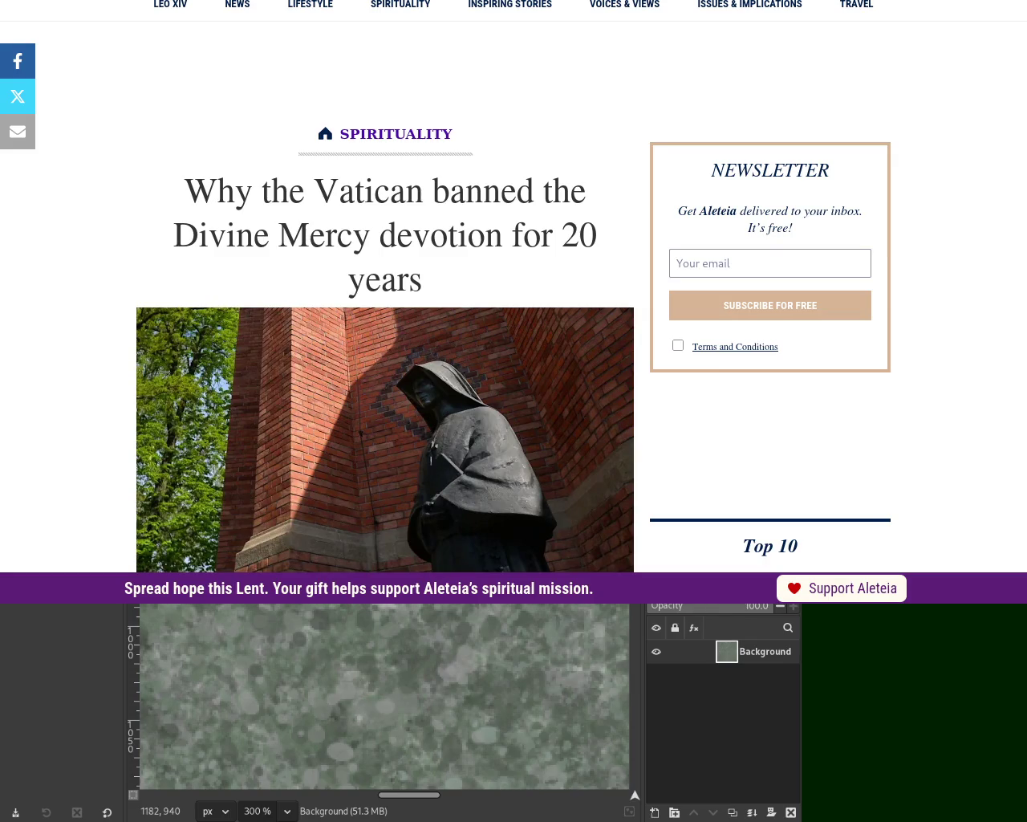
Search 'fatima revelation' in a new tab and open the Three Secrets of Fátima Wikipedia article
{"action": "key", "text": "ctrl+t"}
{"action": "type", "text": "fat"}
{"action": "key", "text": "Return"}
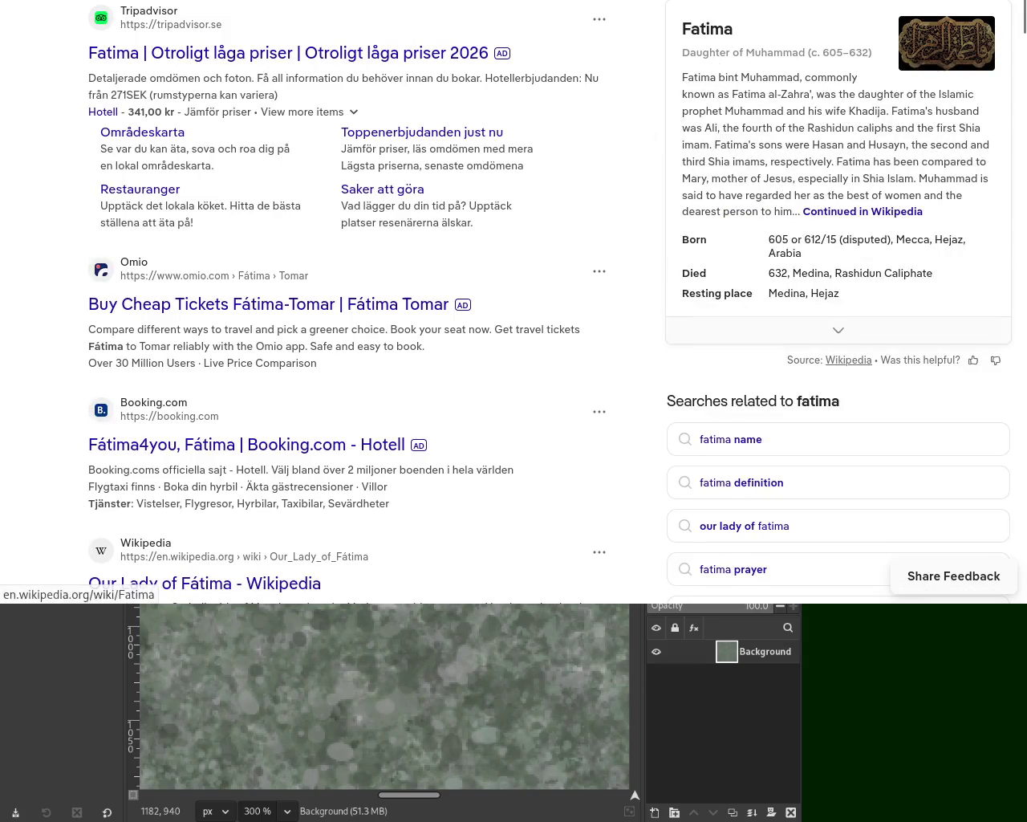
{"action": "type", "text": "revelation"}
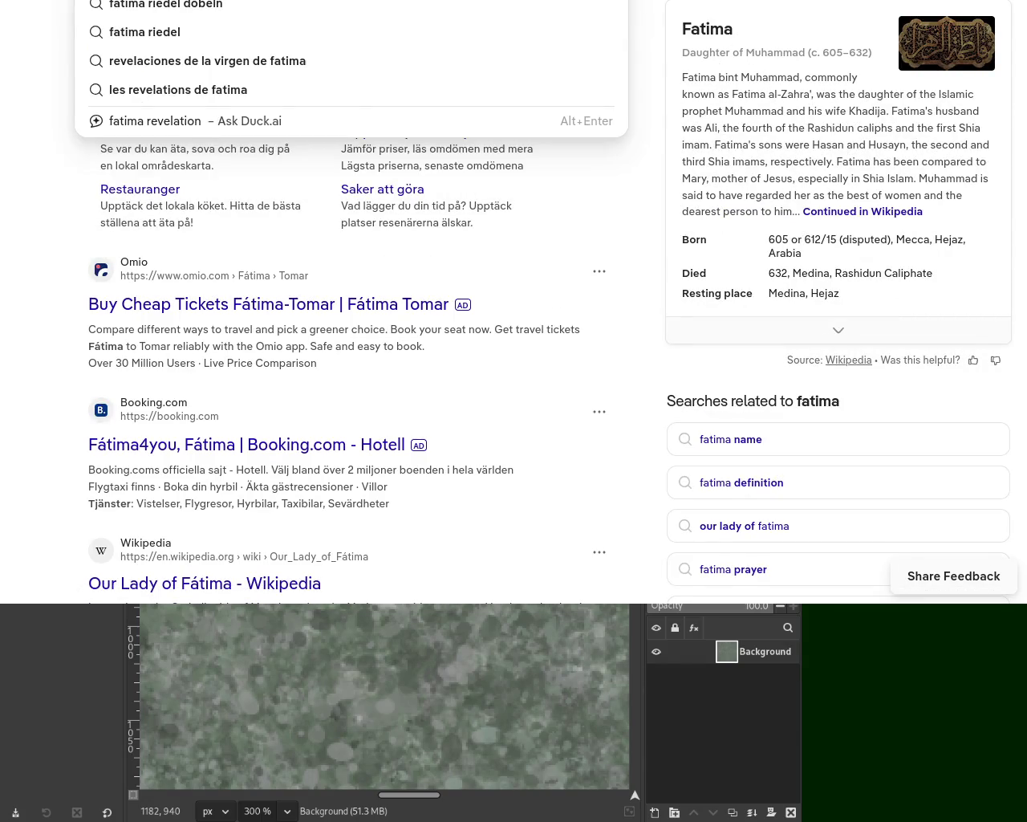
{"action": "key", "text": "Return"}
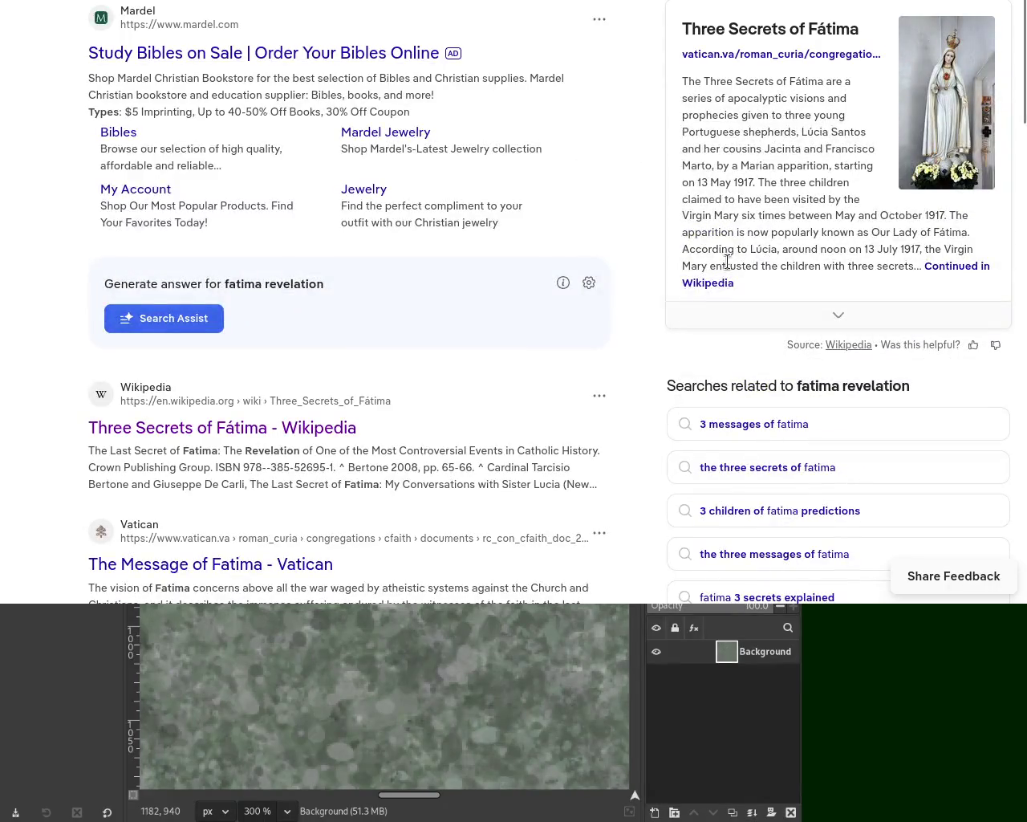
{"action": "left_click", "coordinate": [809, 230]}
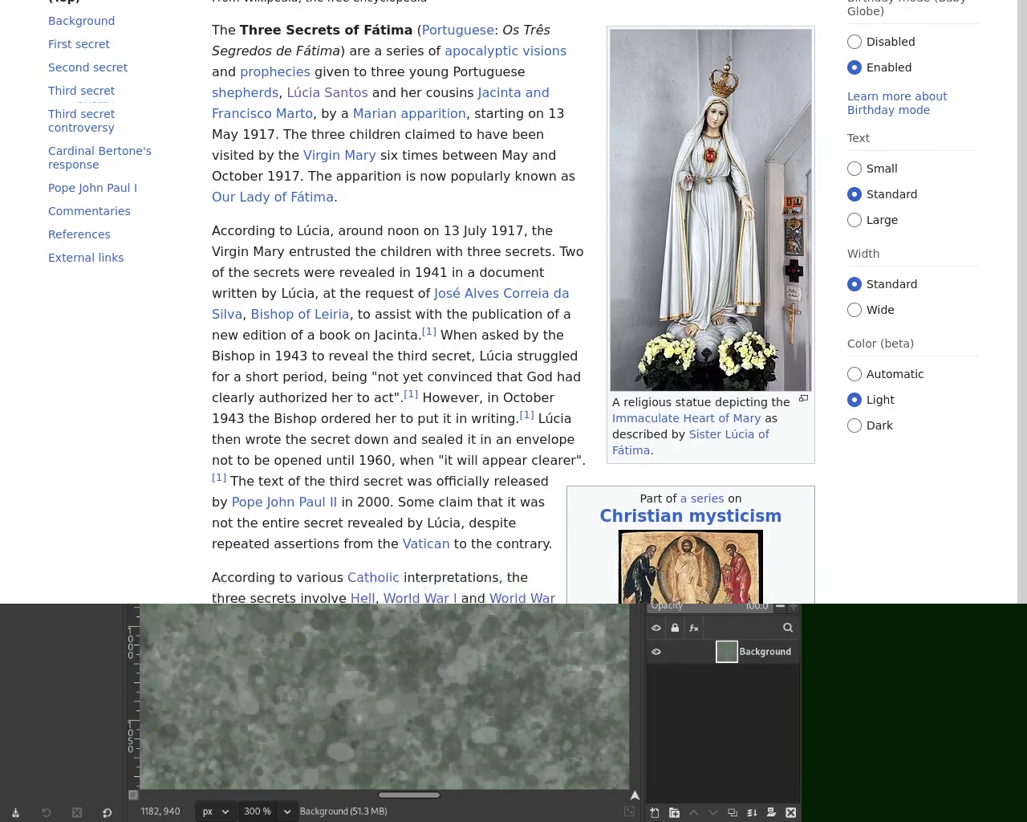
Find 'lucia' in the Three Secrets of Fátima article and follow the Sister Lúcia of Fátima link
{"action": "scroll", "coordinate": [514, 297], "scroll_direction": "down", "scroll_amount": 5}
{"action": "scroll", "coordinate": [514, 297], "scroll_direction": "down", "scroll_amount": 5}
{"action": "scroll", "coordinate": [514, 297], "scroll_direction": "down", "scroll_amount": 5}
{"action": "scroll", "coordinate": [513, 297], "scroll_direction": "down", "scroll_amount": 5}
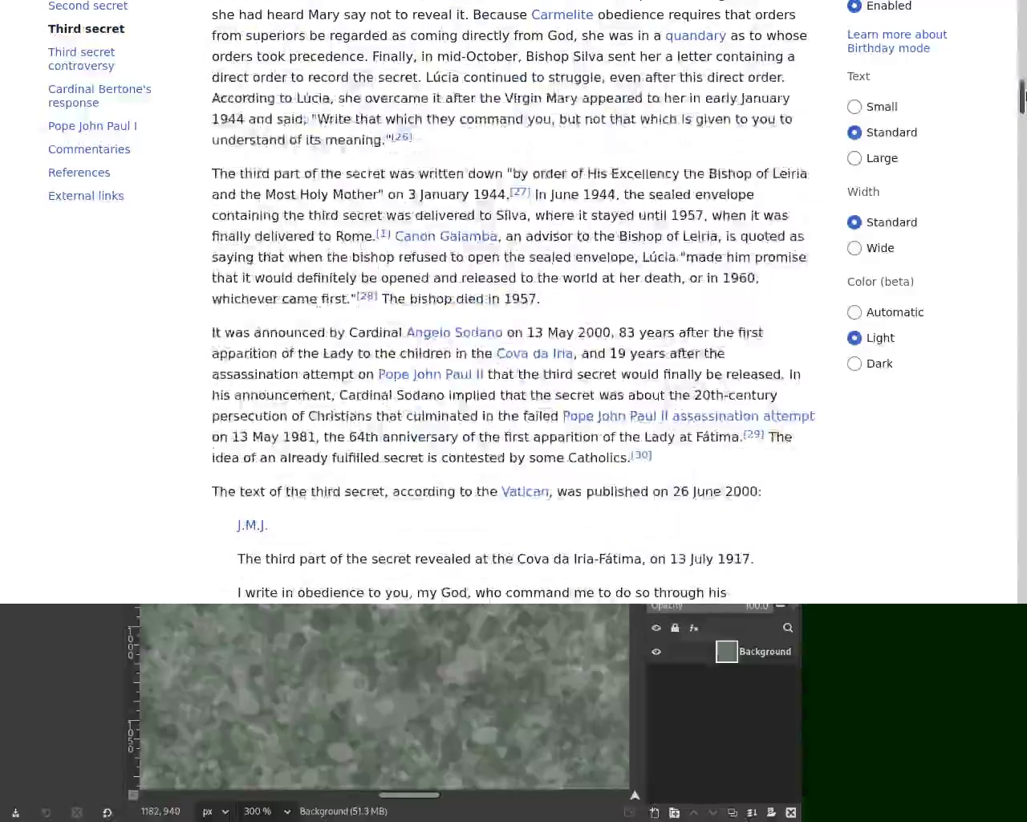
{"action": "key", "text": "ctrl+f"}
{"action": "type", "text": "lucia"}
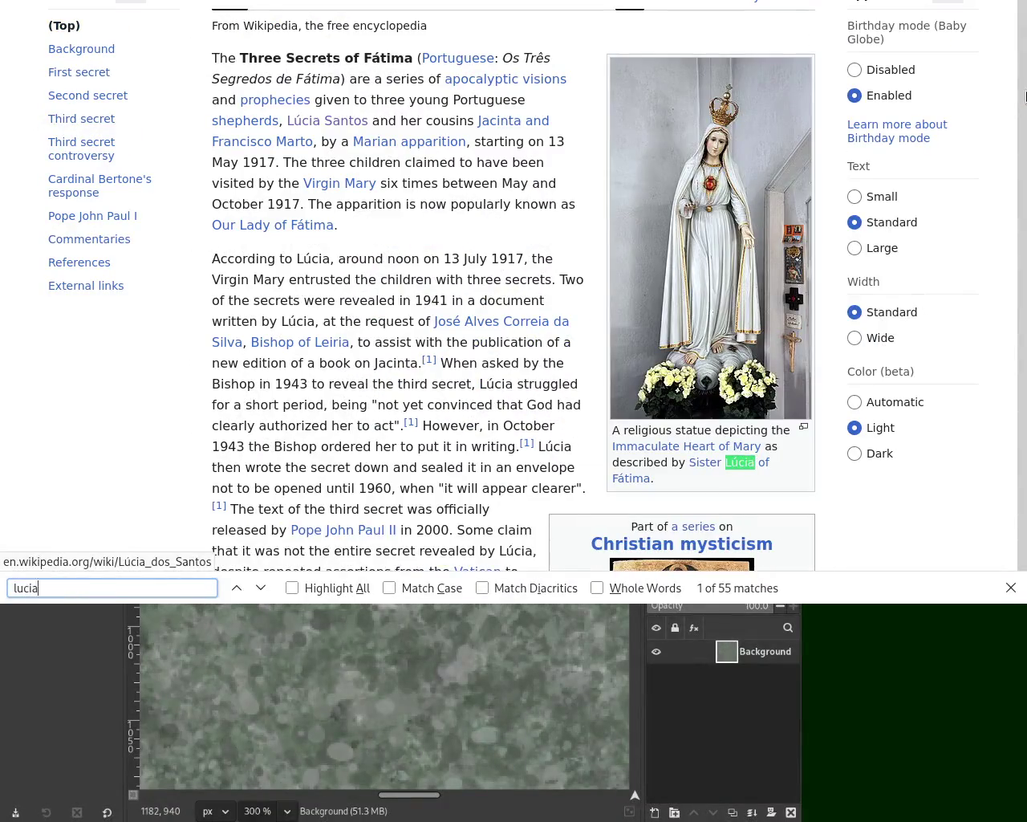
{"action": "mouse_move", "coordinate": [740, 462]}
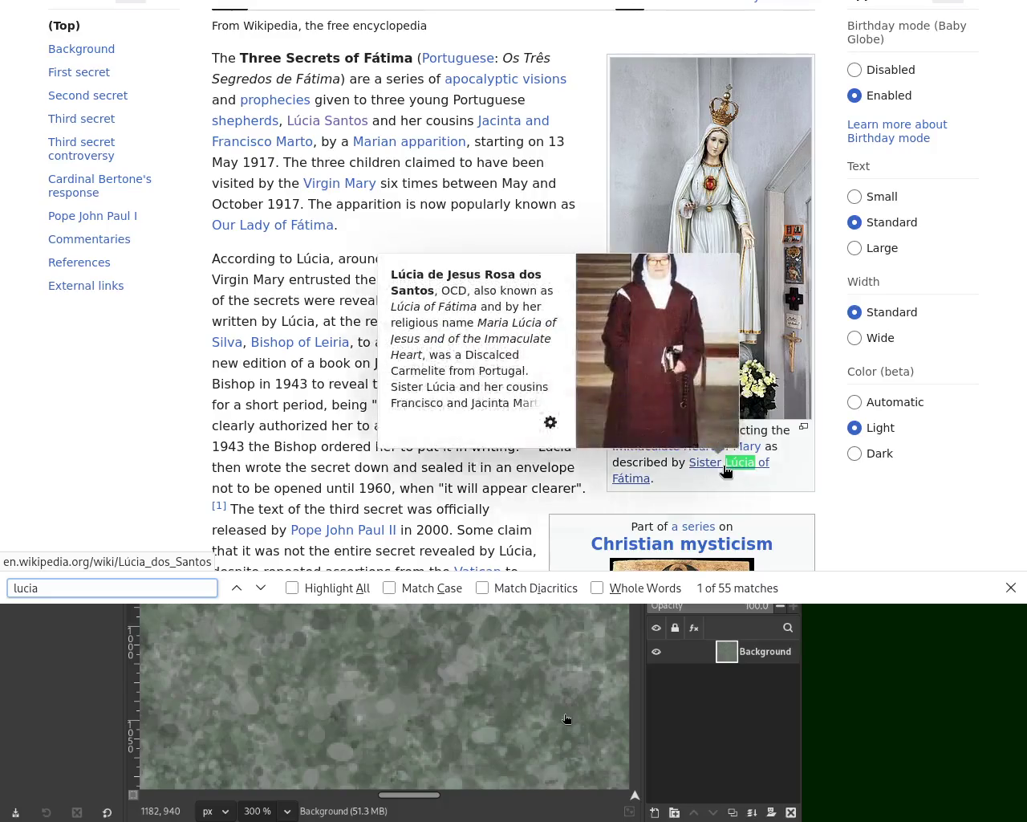
{"action": "left_click", "coordinate": [727, 471]}
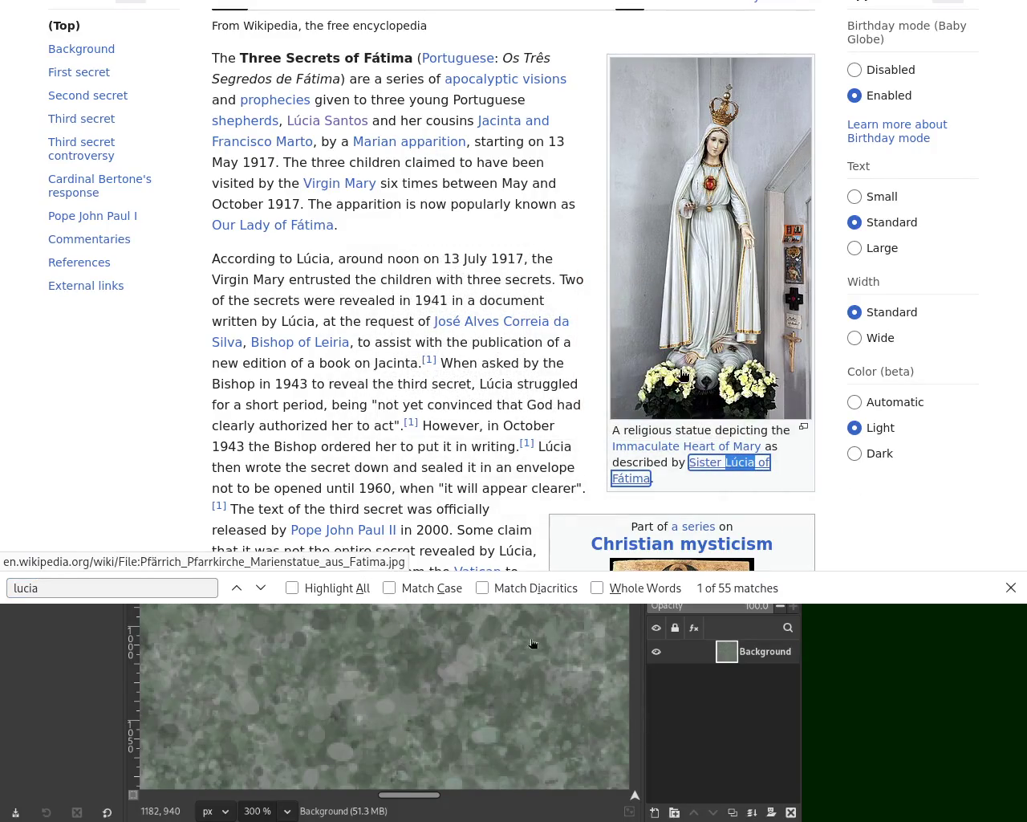
{"action": "key", "text": "Return"}
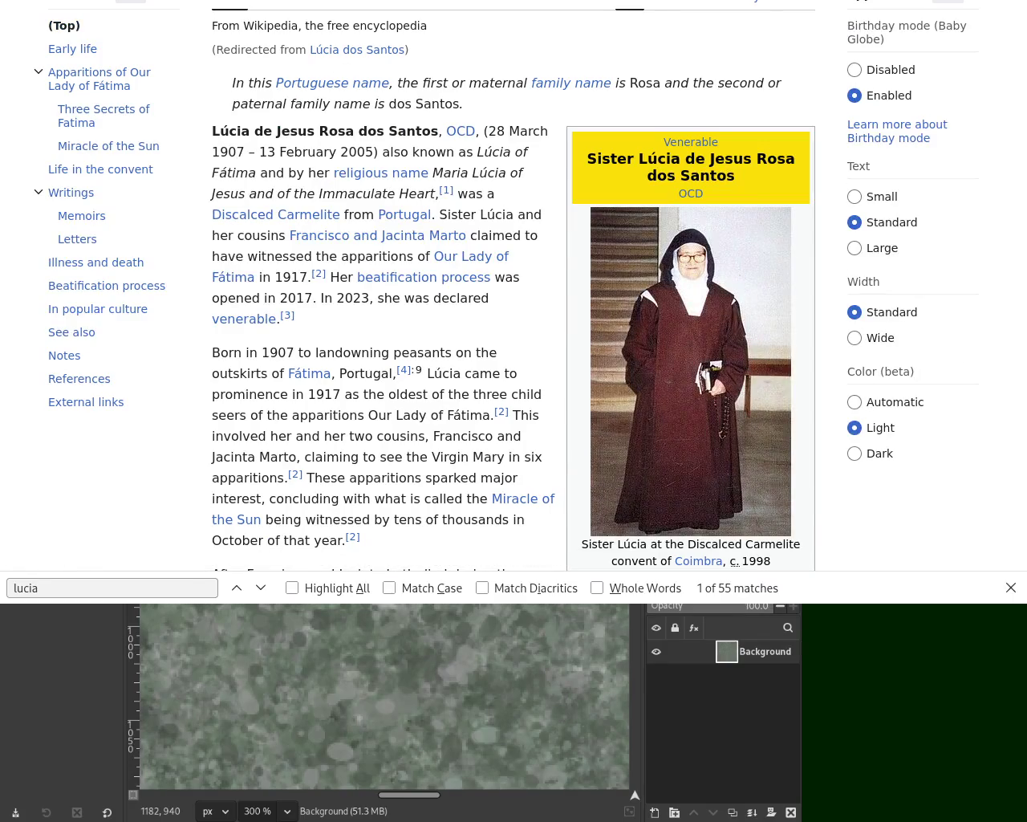
Open the Lúcia dos Santos article, check its Venerable link, then return and select the Venerable label
{"action": "key", "text": "alt+Left"}
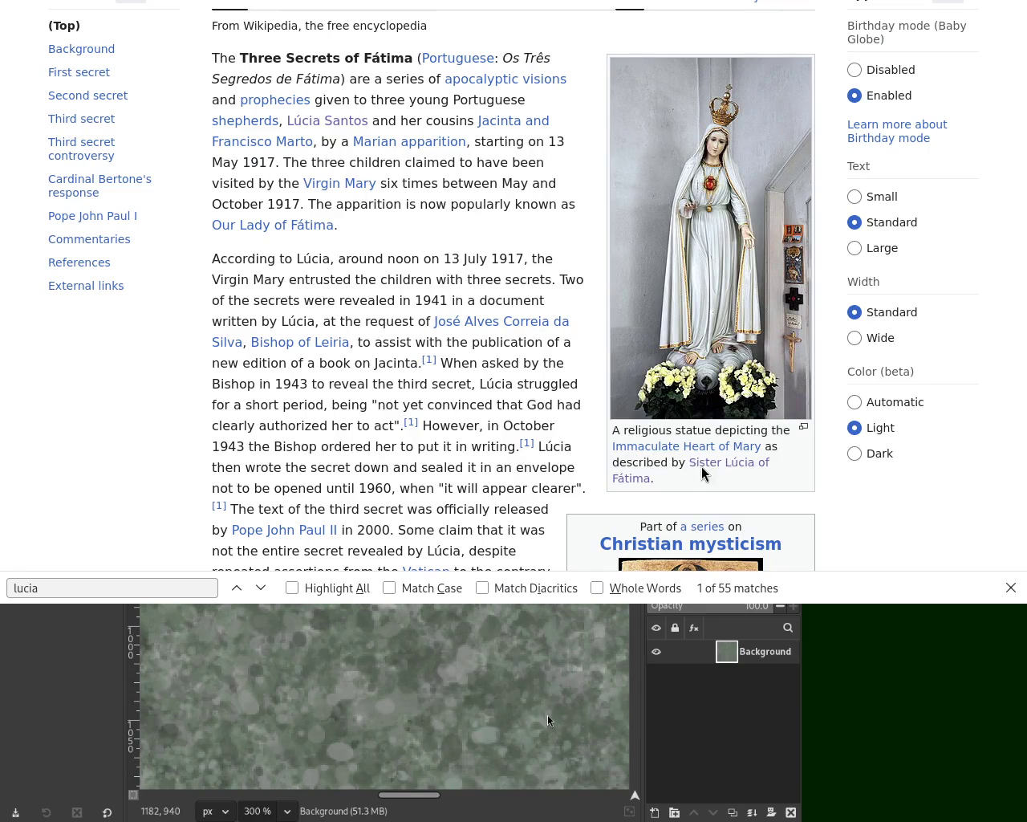
{"action": "left_click", "coordinate": [745, 465]}
{"action": "left_click", "coordinate": [678, 141]}
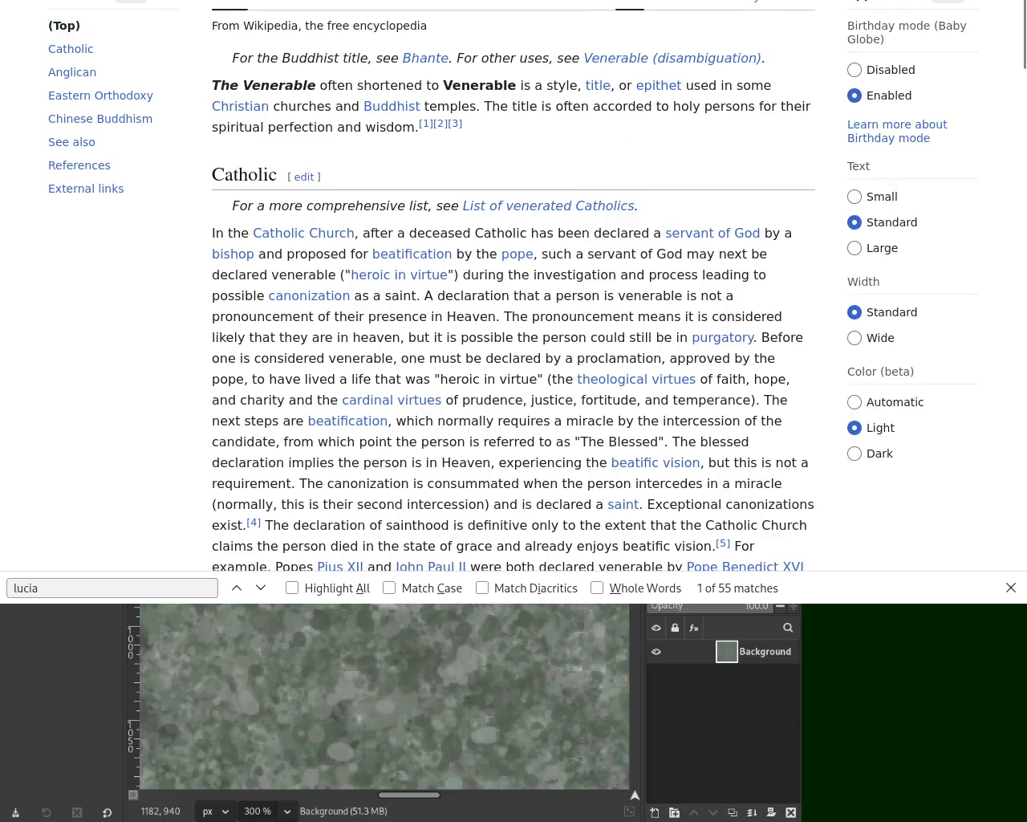
{"action": "key", "text": "alt+Left"}
{"action": "left_click_drag", "start_coordinate": [663, 142], "coordinate": [721, 143]}
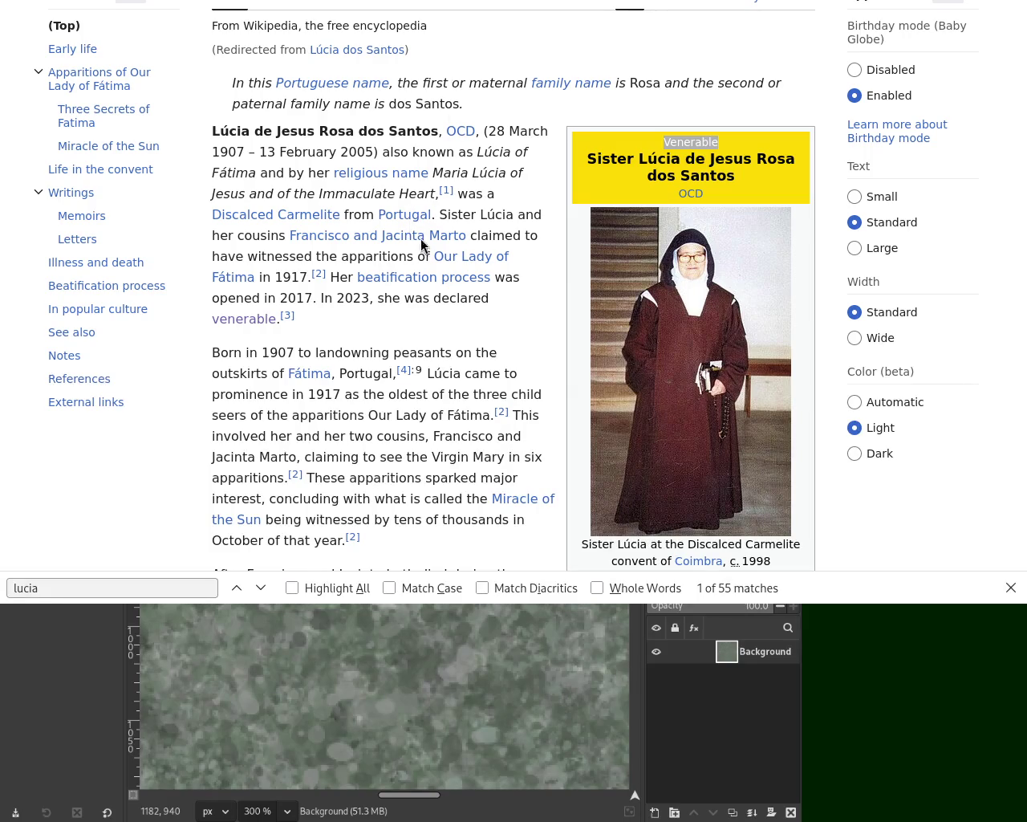
Switch to the Aleteia article and select '20 years' in its headline
{"action": "key", "text": "ctrl+Tab"}
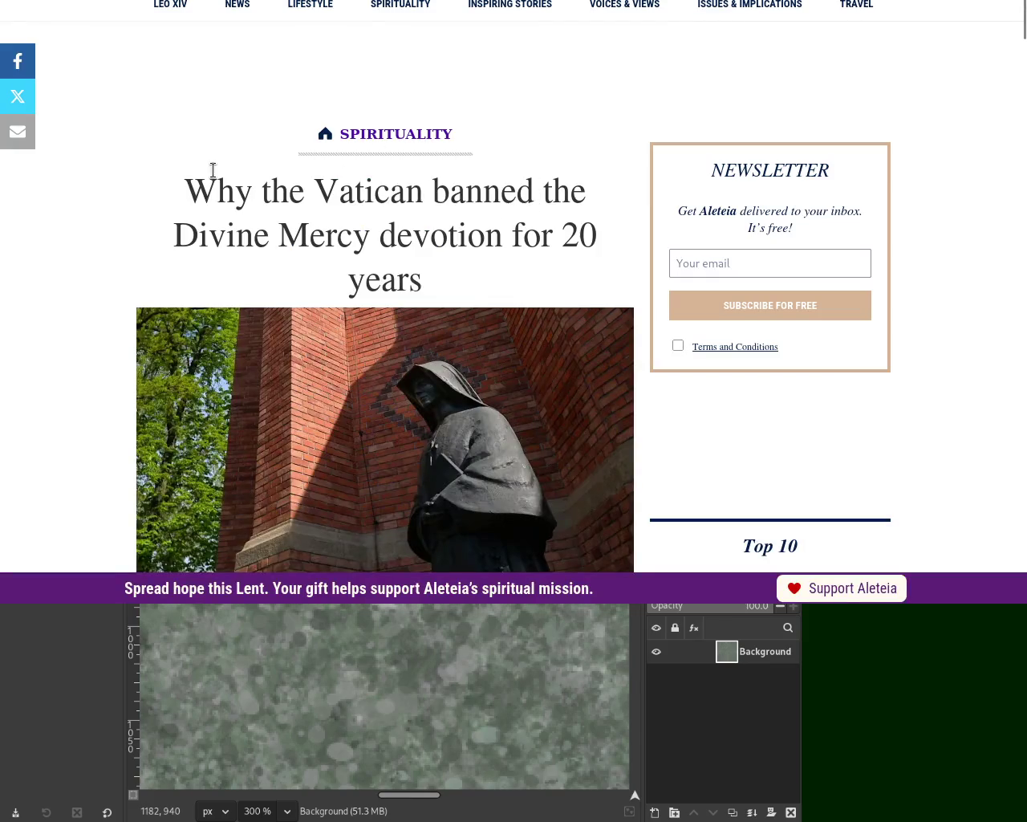
{"action": "left_click_drag", "start_coordinate": [186, 233], "coordinate": [417, 241]}
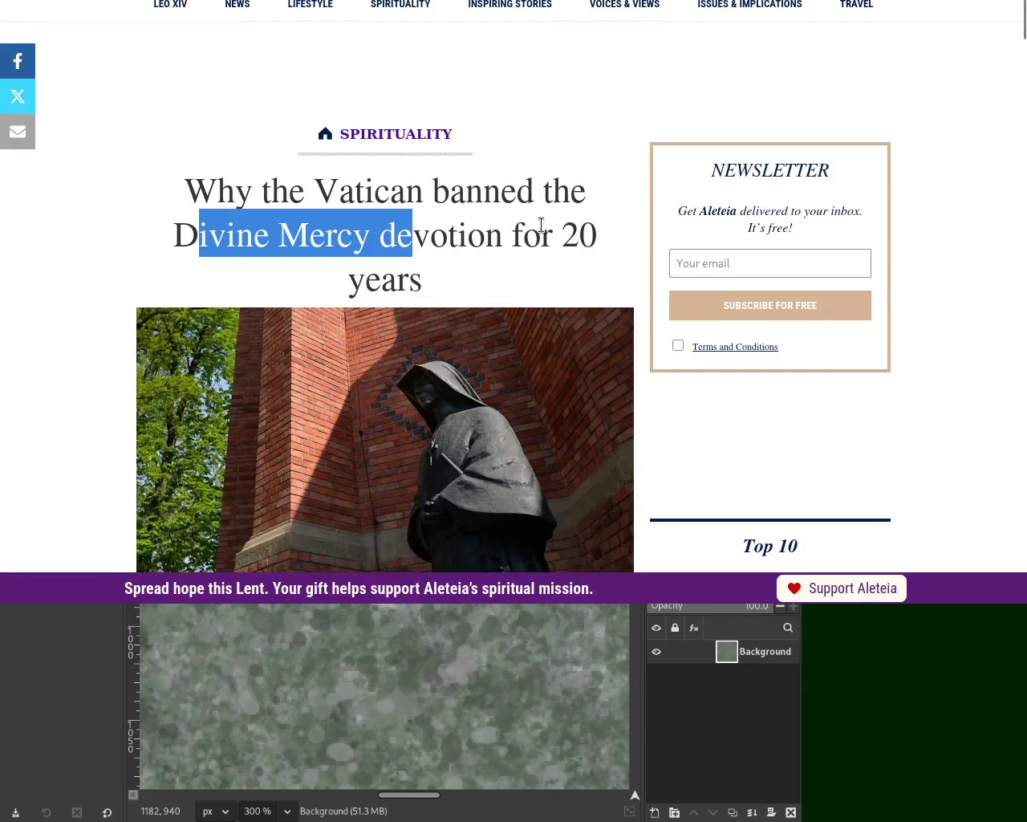
{"action": "left_click_drag", "start_coordinate": [561, 233], "coordinate": [529, 265]}
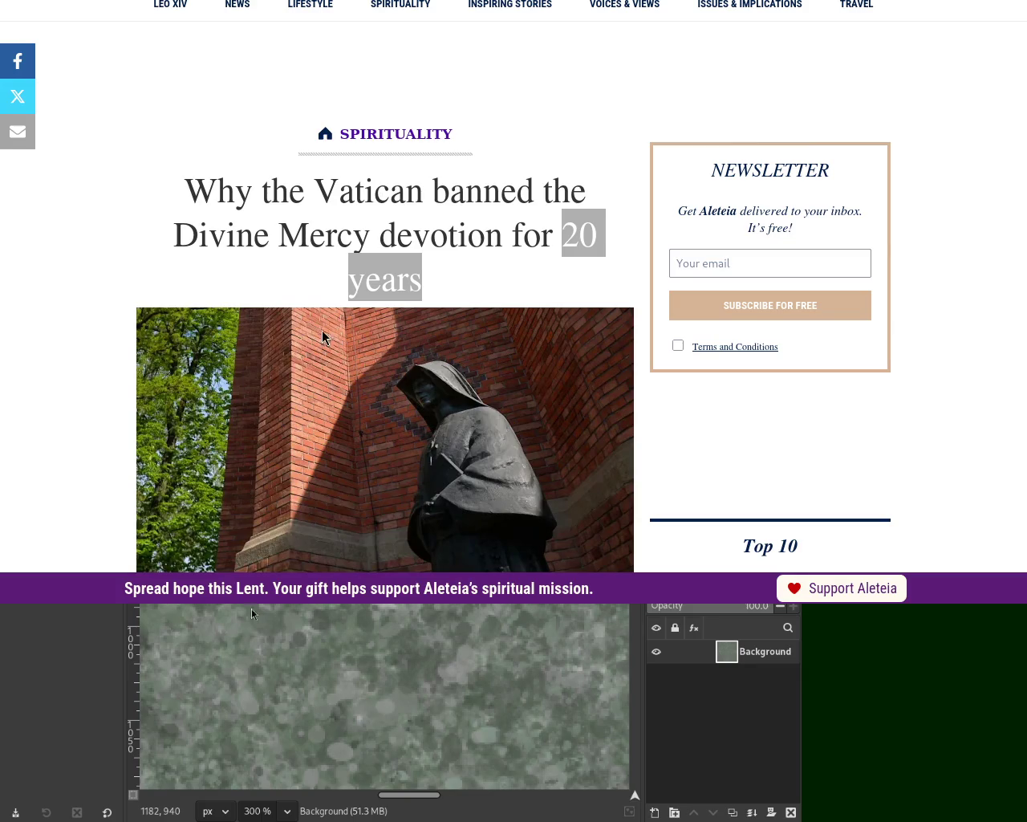
Reopen the Lúcia dos Santos biography from the Three Secrets of Fátima article in Wikipedia
{"action": "key", "text": "ctrl+shift+Tab"}
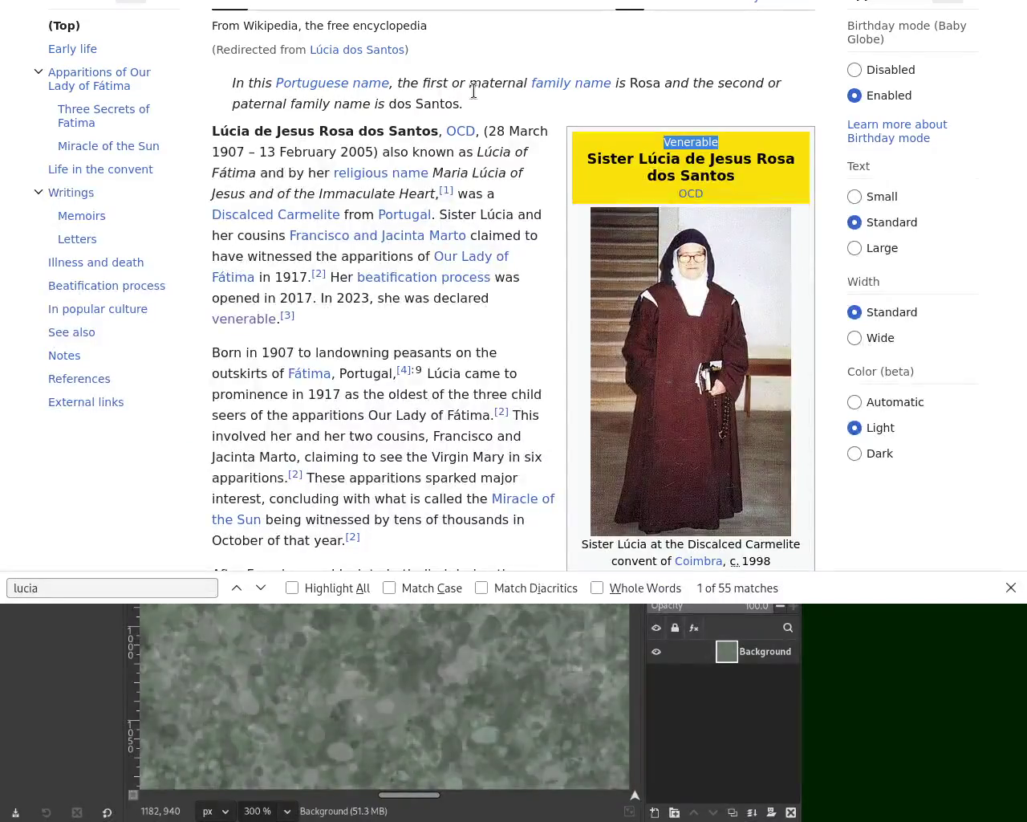
{"action": "key", "text": "alt+Left"}
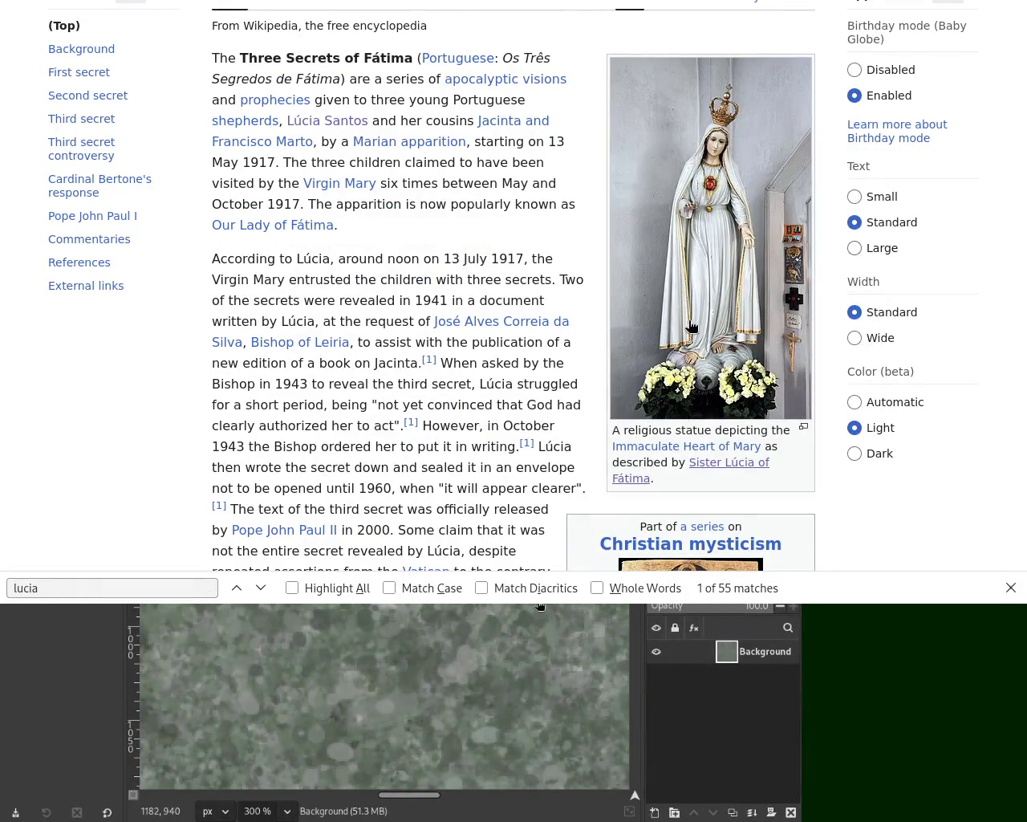
{"action": "left_click", "coordinate": [730, 468]}
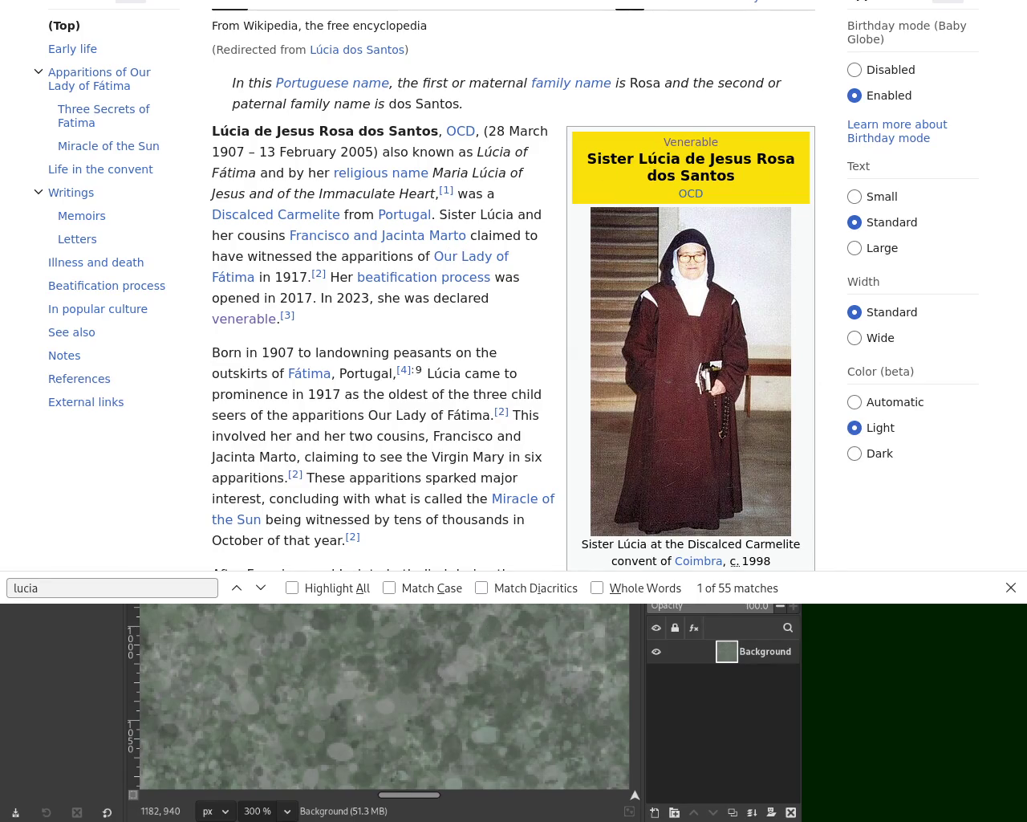
Compare the Aleteia Divine Mercy article with the Wikipedia Lúcia article, ending on Aleteia
{"action": "key", "text": "ctrl+Tab"}
{"action": "scroll", "coordinate": [917, 7], "scroll_direction": "down", "scroll_amount": 3}
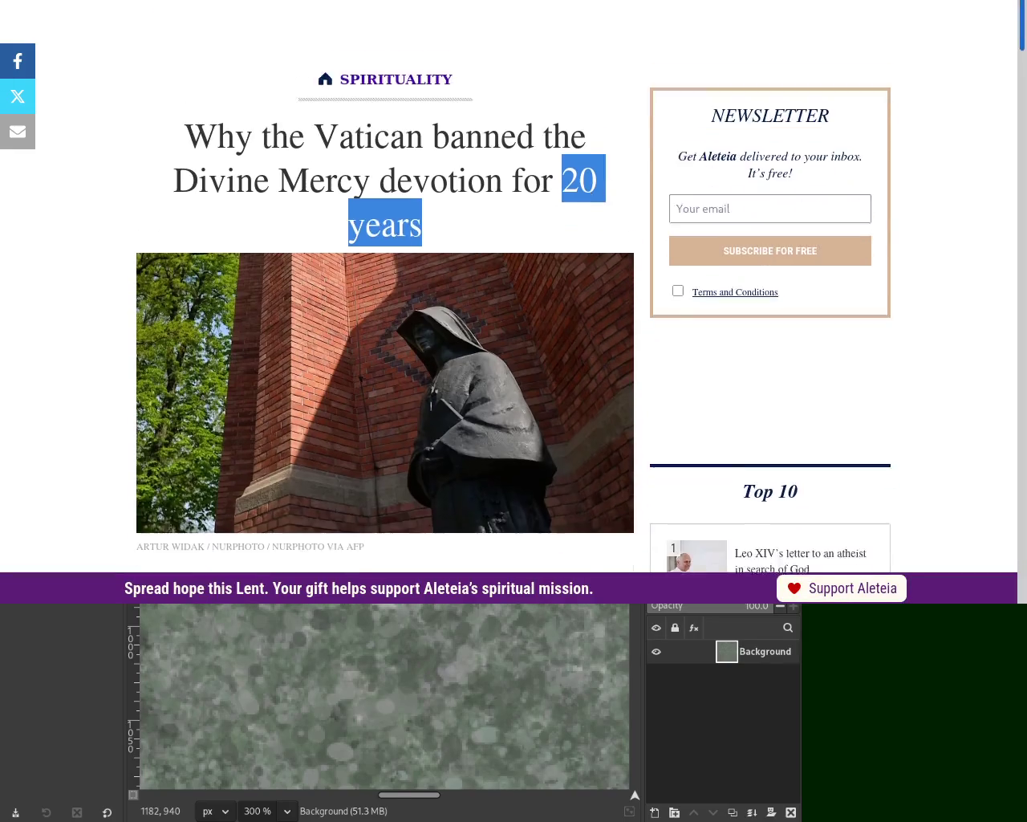
{"action": "scroll", "coordinate": [736, 20], "scroll_direction": "up", "scroll_amount": 2}
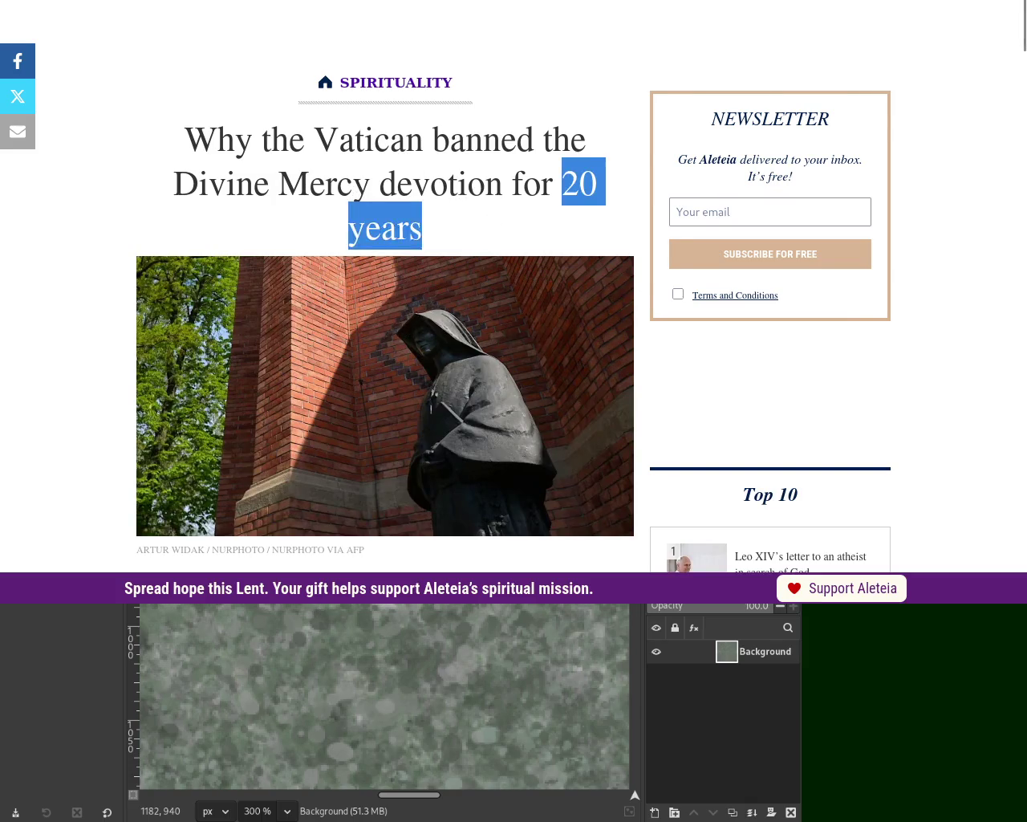
{"action": "key", "text": "ctrl+Tab"}
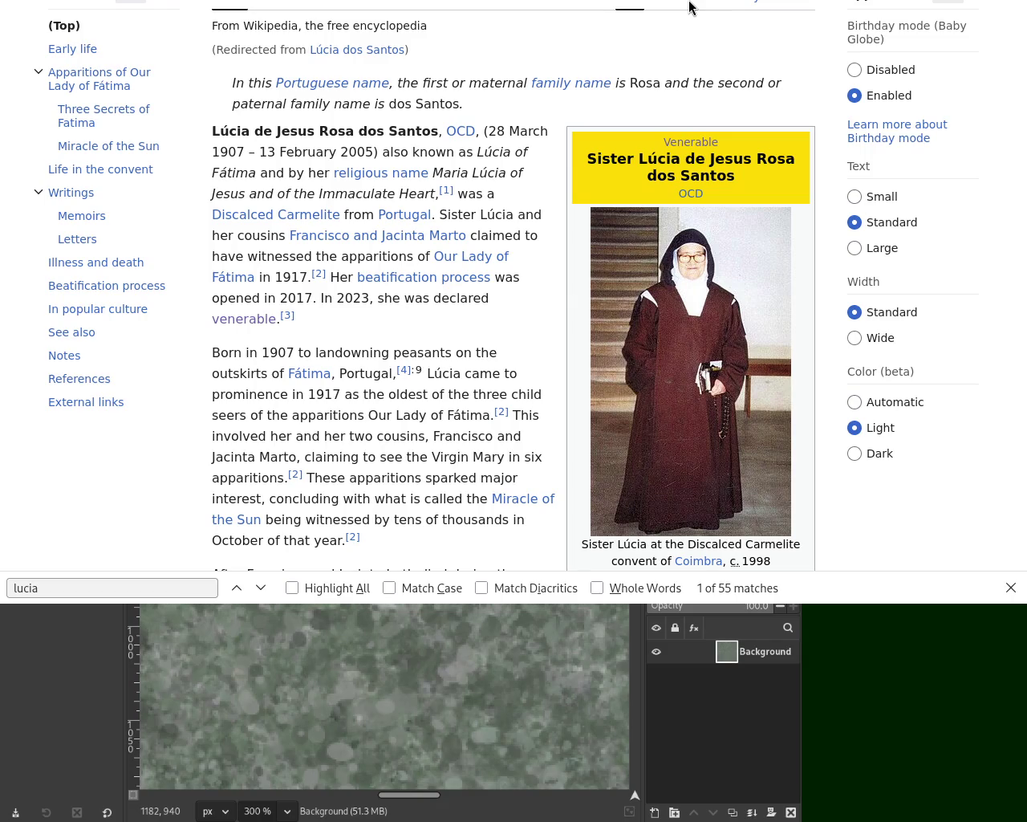
{"action": "key", "text": "ctrl+Tab"}
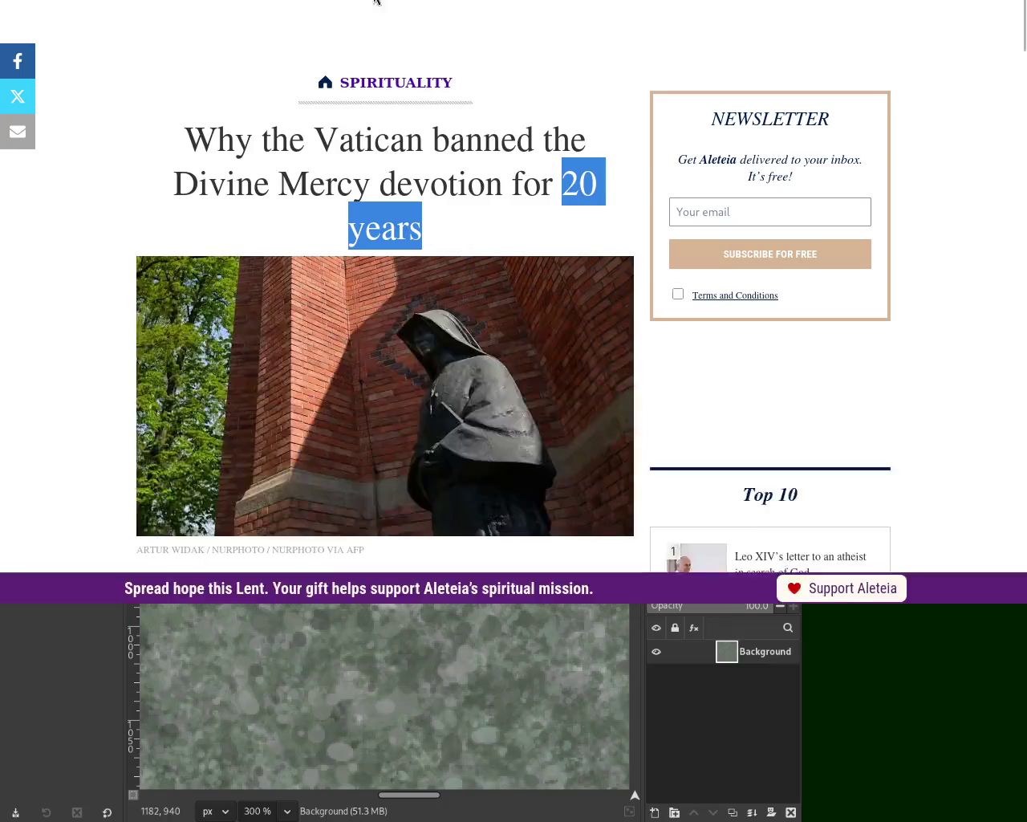
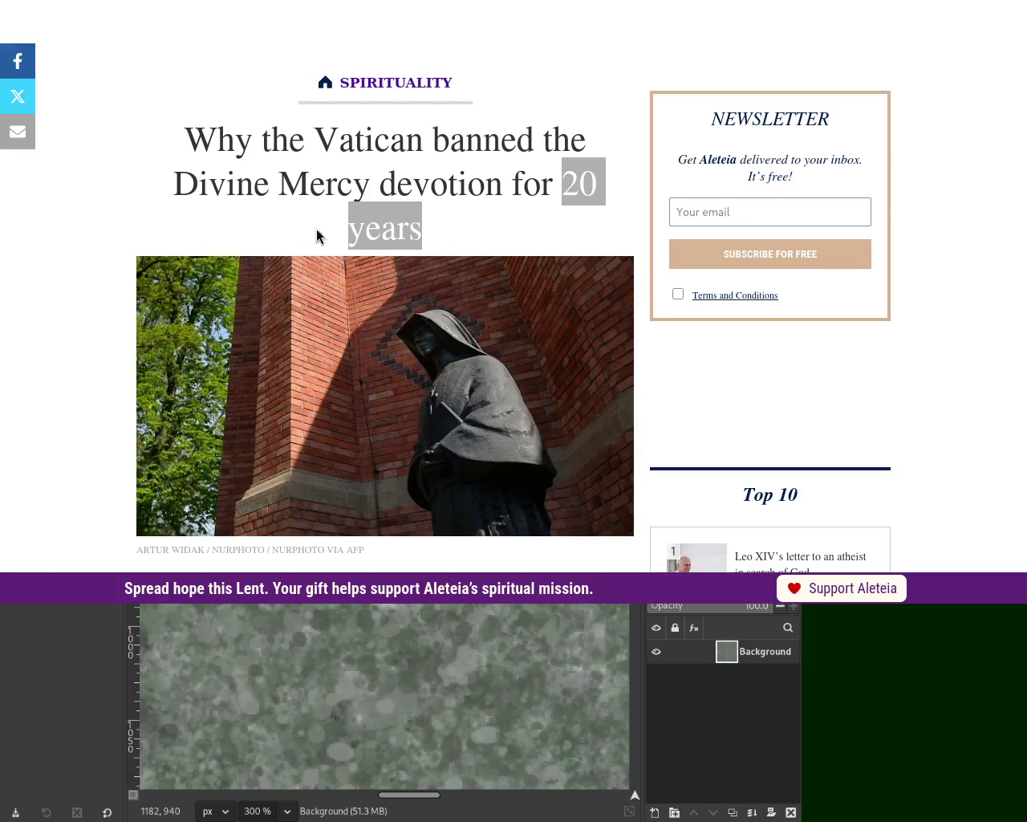
Switch Firefox to the Wikipedia tab, then minimize it to reveal the GIMP canvas
{"action": "left_click", "coordinate": [293, 5]}
{"action": "key", "text": "ctrl+Tab"}
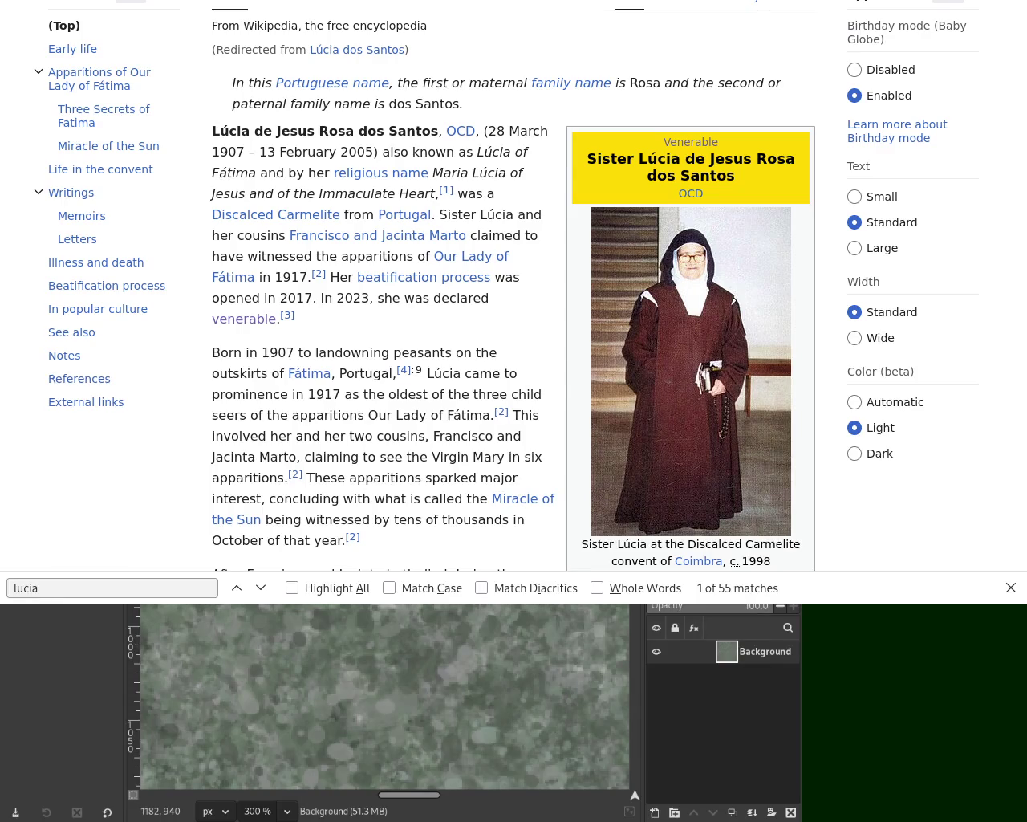
{"action": "key", "text": "super+Down"}
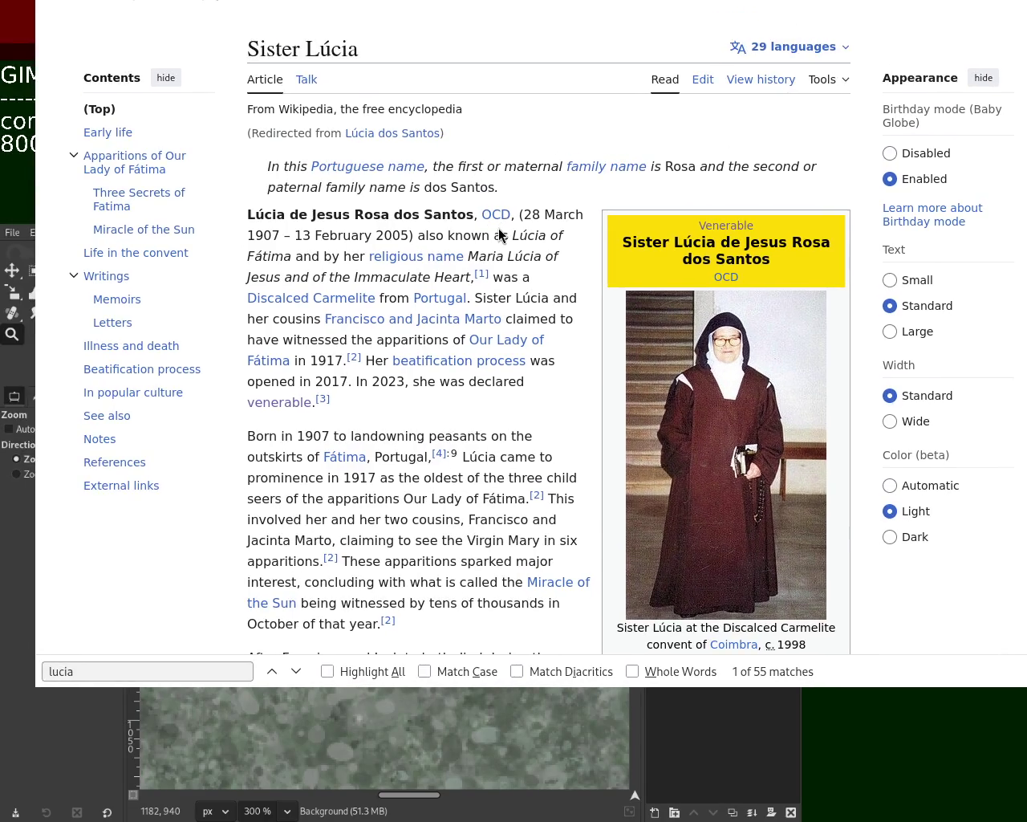
{"action": "key", "text": "super+Down"}
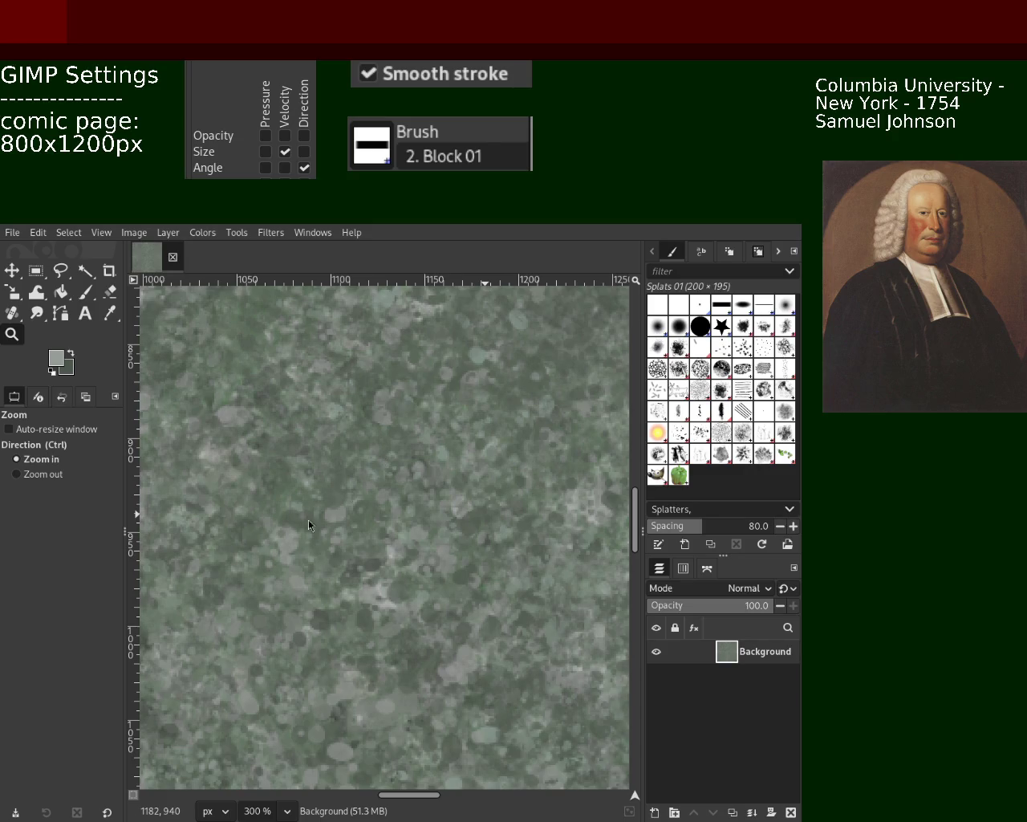
Zoom out to 33.3% over the splatter texture, then back in to 300%
{"action": "left_click", "coordinate": [264, 401], "text": "ctrl"}
{"action": "left_click", "coordinate": [264, 402], "text": "ctrl"}
{"action": "left_click", "coordinate": [264, 401], "text": "ctrl"}
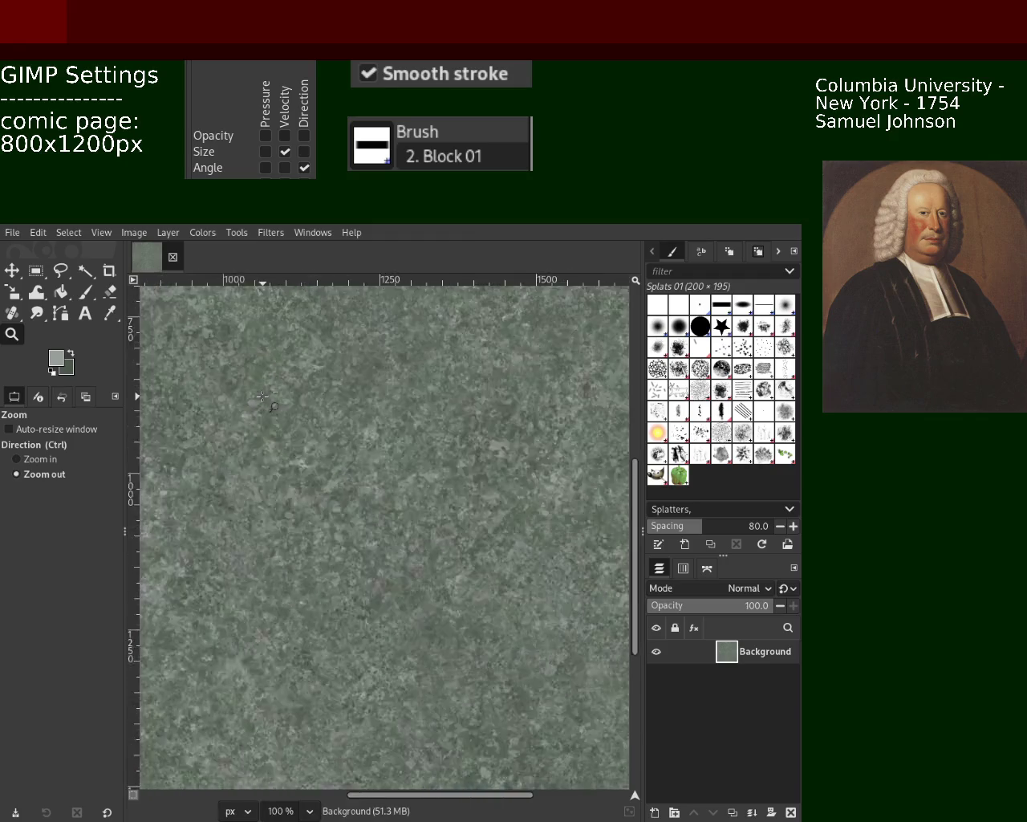
{"action": "left_click", "coordinate": [263, 396], "text": "ctrl"}
{"action": "left_click", "coordinate": [263, 395], "text": "ctrl"}
{"action": "left_click", "coordinate": [263, 395], "text": "ctrl"}
{"action": "left_click", "coordinate": [264, 395]}
{"action": "left_click", "coordinate": [263, 396]}
{"action": "left_click", "coordinate": [263, 395]}
{"action": "left_click", "coordinate": [394, 434], "text": "ctrl"}
{"action": "left_click", "coordinate": [394, 434]}
{"action": "left_click", "coordinate": [394, 434]}
{"action": "left_click", "coordinate": [394, 433]}
{"action": "left_click", "coordinate": [394, 433]}
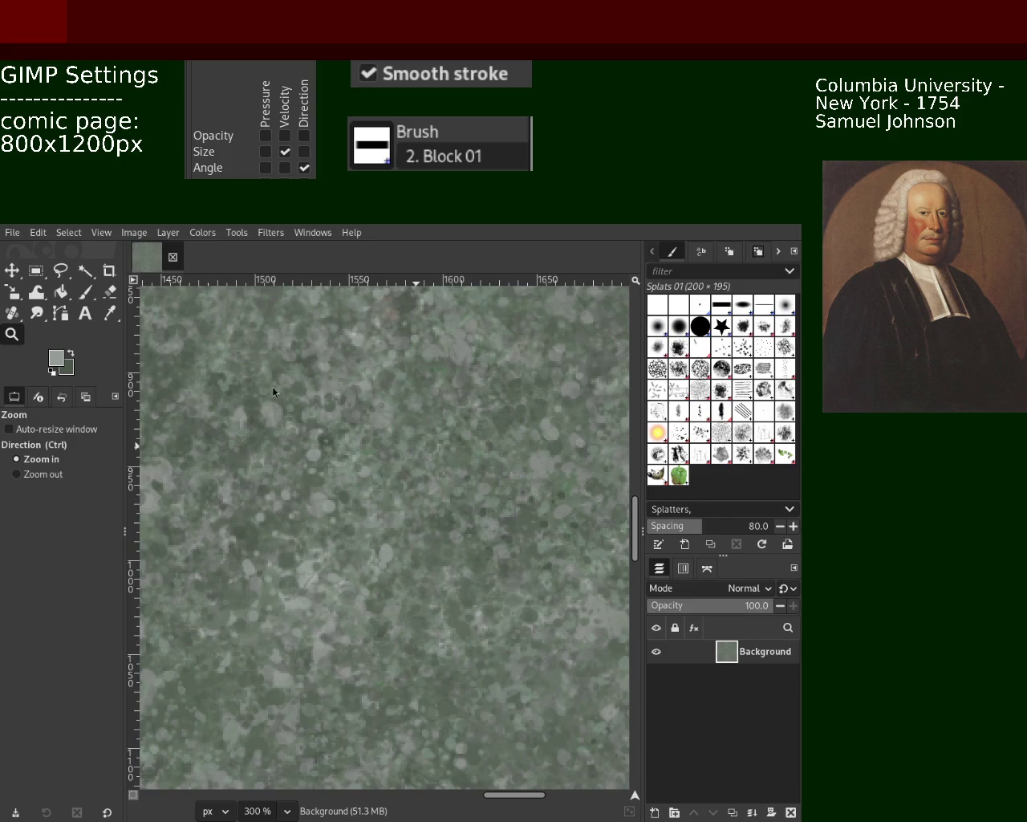
Zoom out across the texture, then zoom back in to 100%
{"action": "left_click", "coordinate": [44, 473]}
{"action": "left_click", "coordinate": [427, 485]}
{"action": "left_click", "coordinate": [427, 485]}
{"action": "left_click", "coordinate": [426, 485]}
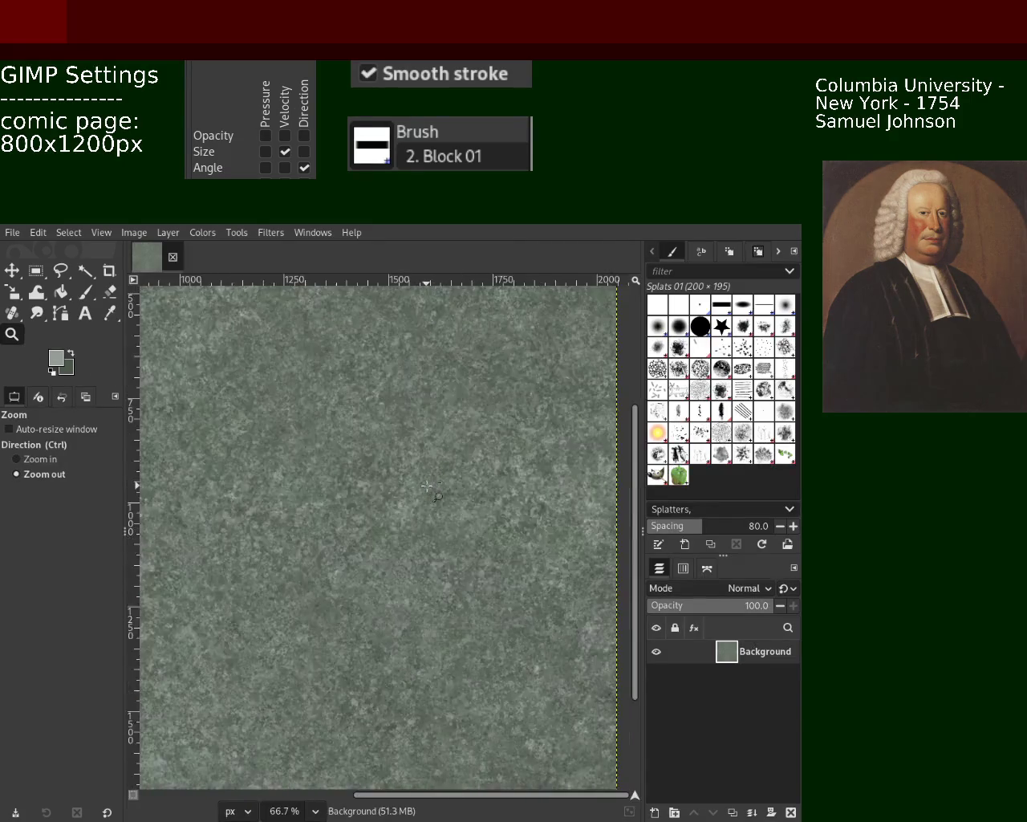
{"action": "left_click", "coordinate": [426, 486]}
{"action": "left_click", "coordinate": [427, 485]}
{"action": "left_click", "coordinate": [427, 485]}
{"action": "left_click", "coordinate": [471, 492], "text": "ctrl"}
{"action": "left_click", "coordinate": [471, 491], "text": "ctrl"}
{"action": "left_click", "coordinate": [471, 491], "text": "ctrl"}
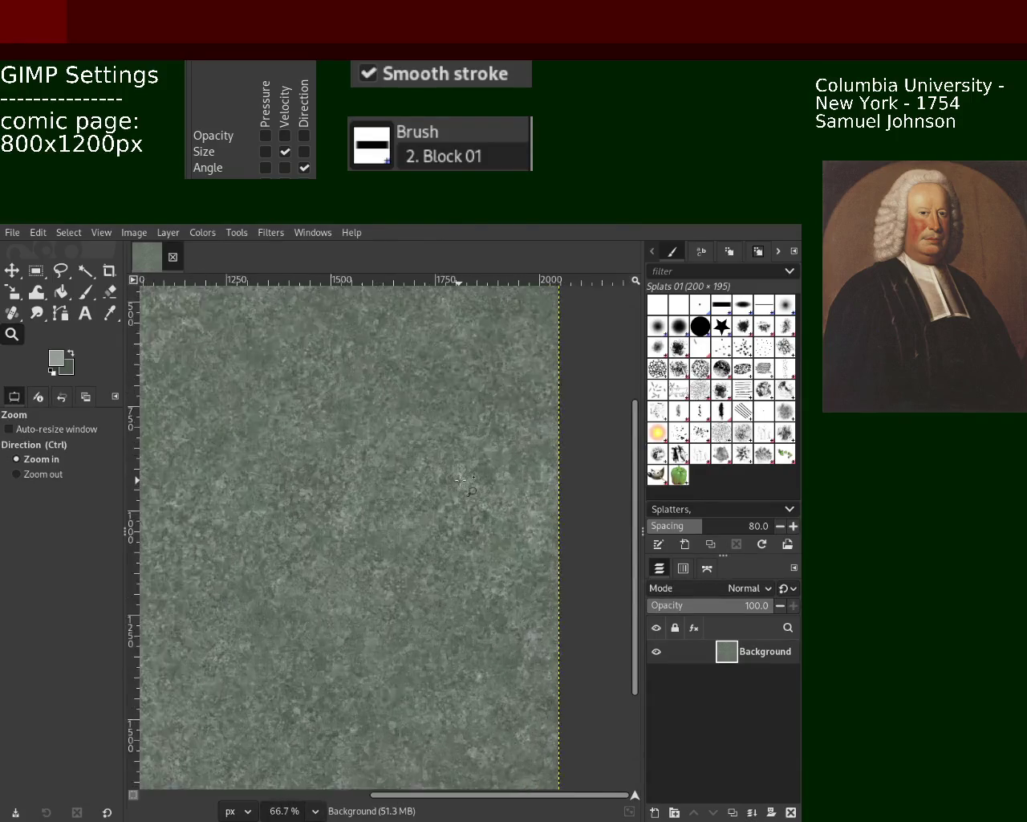
{"action": "left_click", "coordinate": [504, 447], "text": "ctrl"}
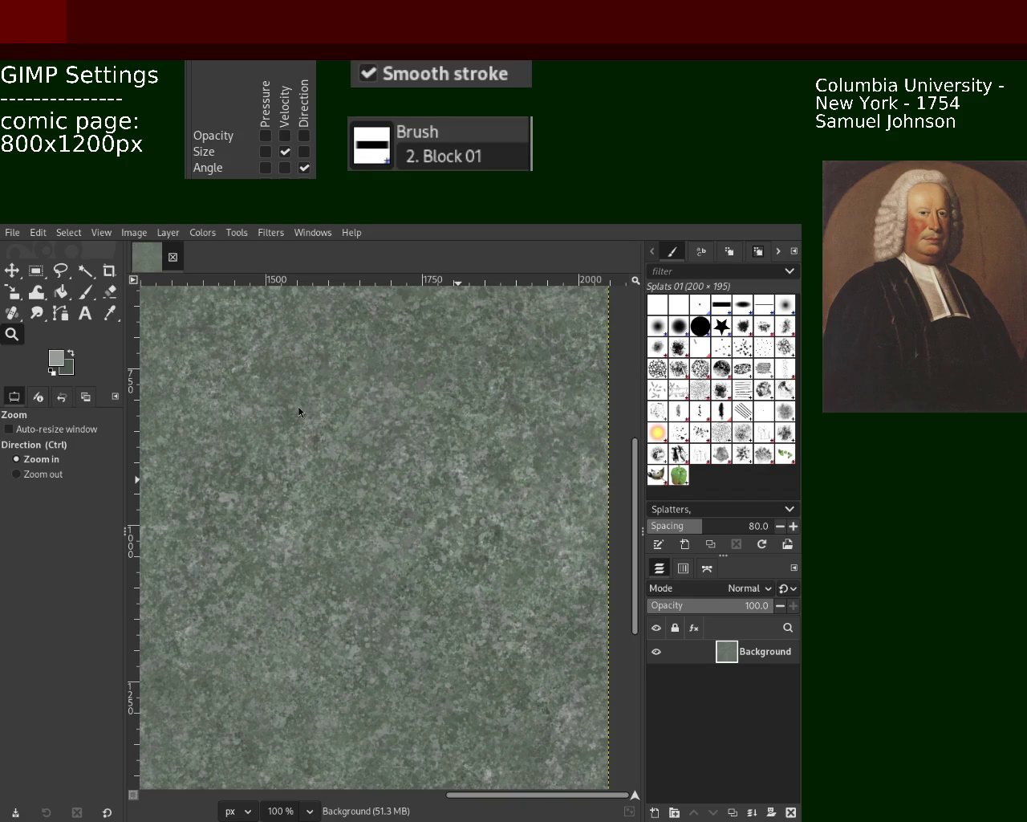
Zoom out to the whole image, in to a 200% close-up, then select the Paintbrush
{"action": "left_click", "coordinate": [394, 421], "text": "ctrl"}
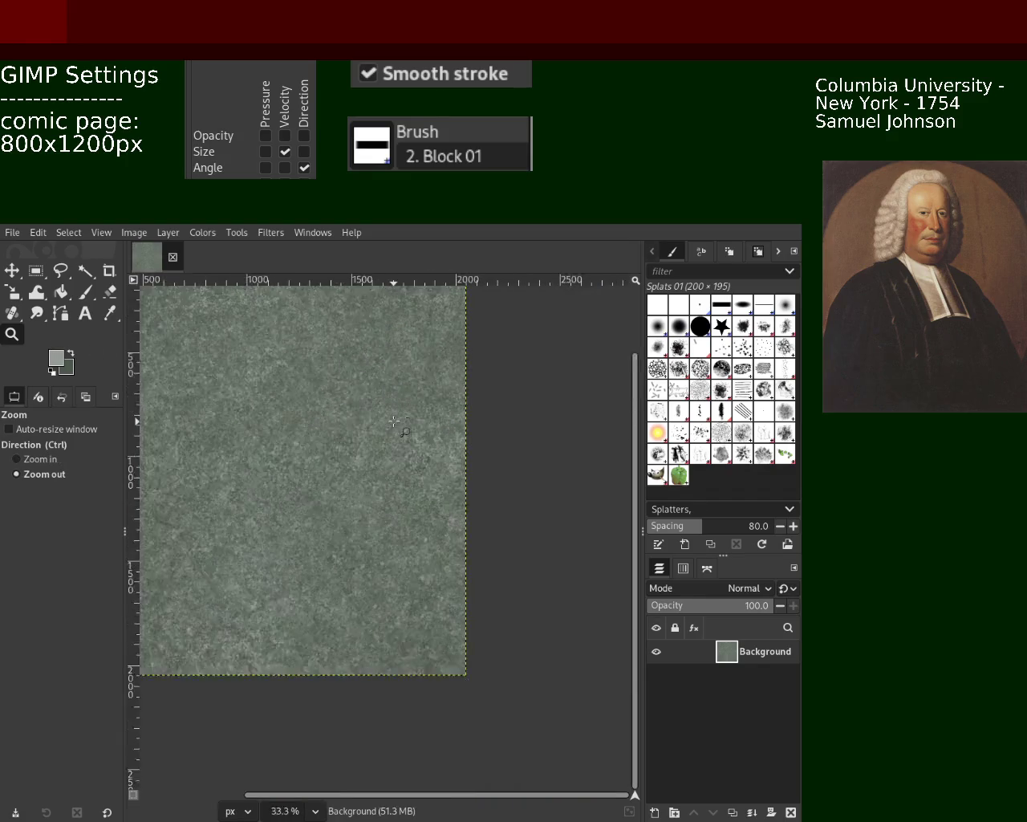
{"action": "left_click", "coordinate": [394, 421], "text": "ctrl"}
{"action": "left_click", "coordinate": [425, 438]}
{"action": "left_click", "coordinate": [430, 441]}
{"action": "left_click", "coordinate": [417, 444]}
{"action": "left_click", "coordinate": [417, 444]}
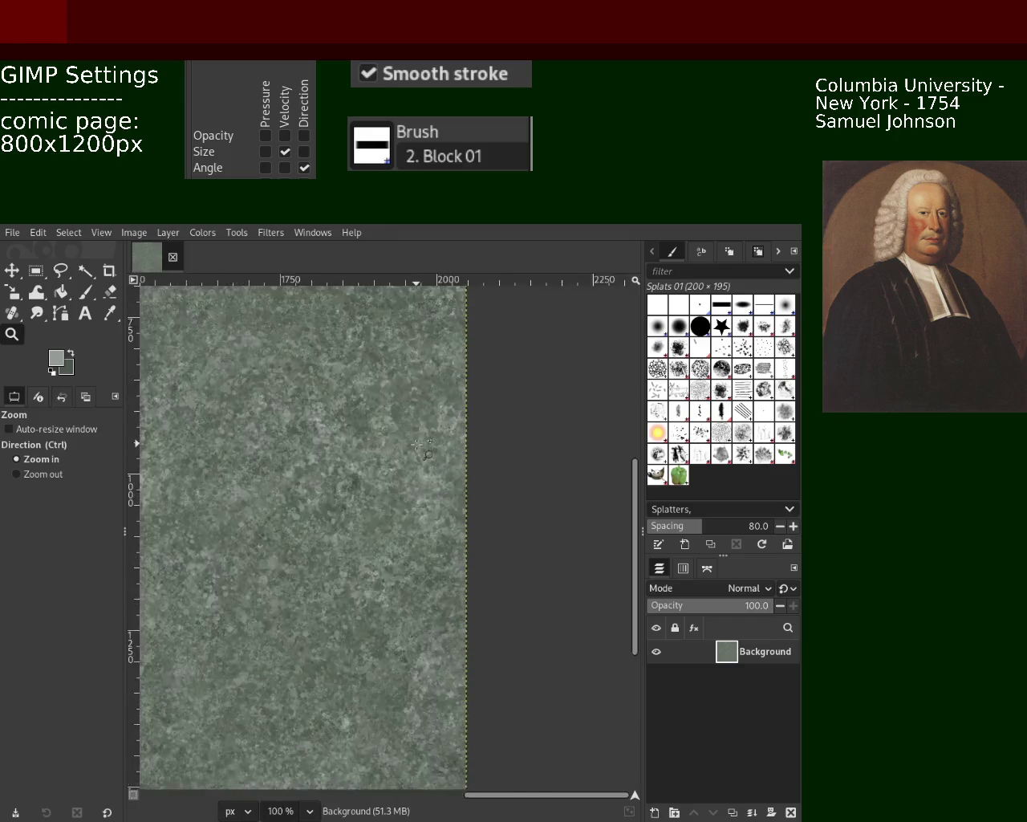
{"action": "left_click", "coordinate": [416, 444]}
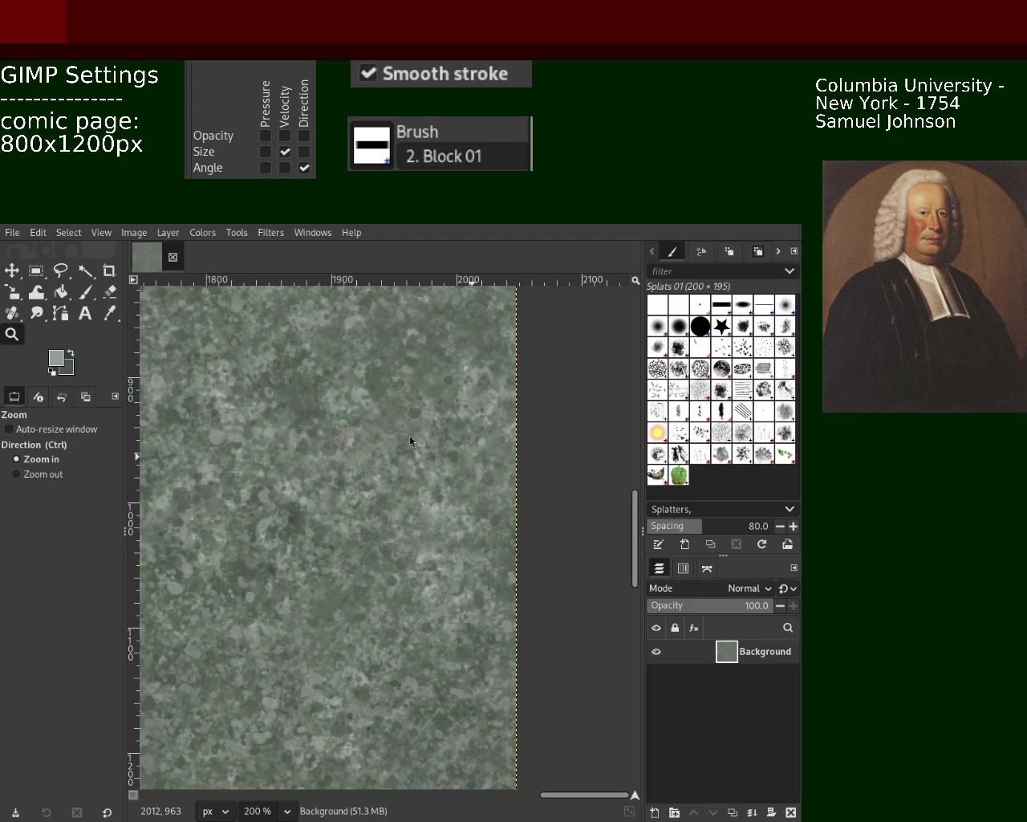
{"action": "left_click", "coordinate": [85, 292]}
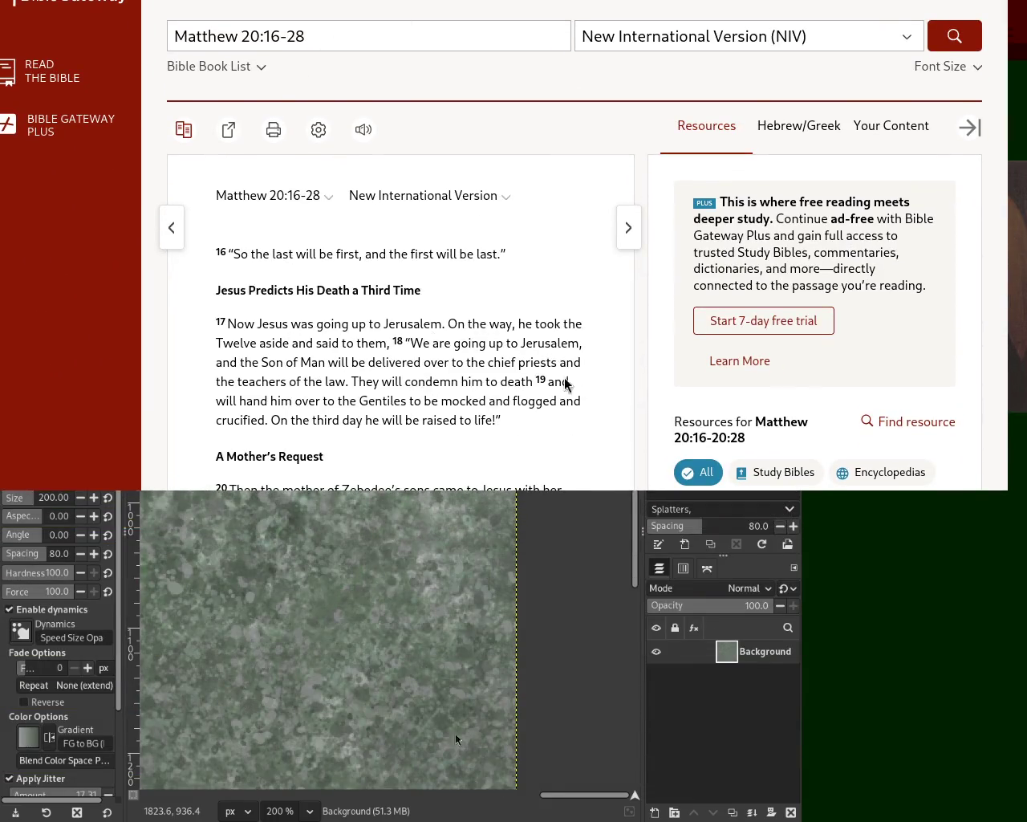
Search the Bible Gateway page for 'last' and go back to Matthew 19
{"action": "scroll", "coordinate": [562, 281], "scroll_direction": "down", "scroll_amount": 5}
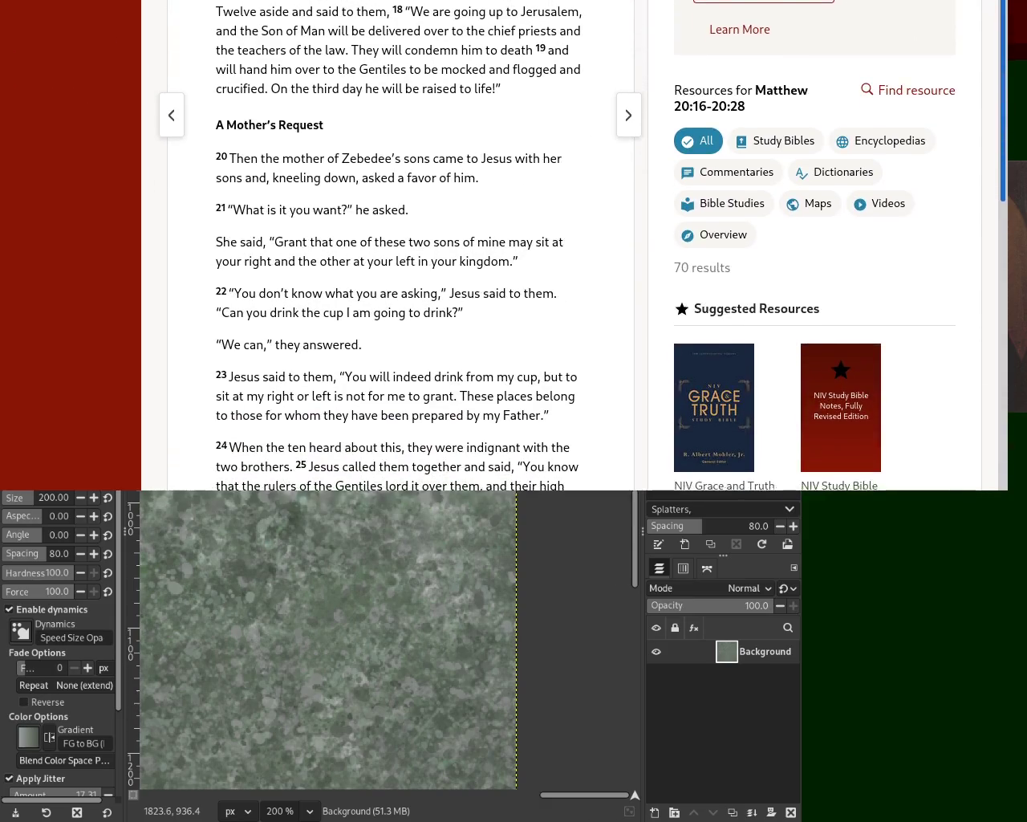
{"action": "key", "text": "ctrl+f"}
{"action": "type", "text": "last"}
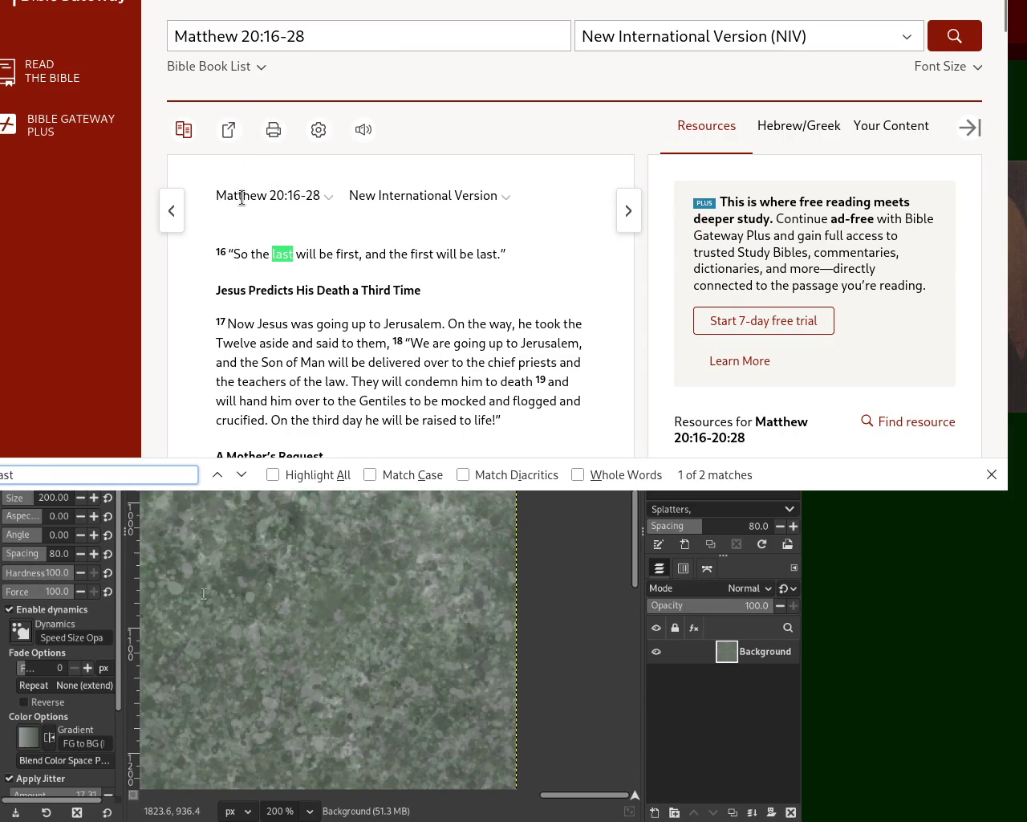
{"action": "left_click", "coordinate": [172, 210]}
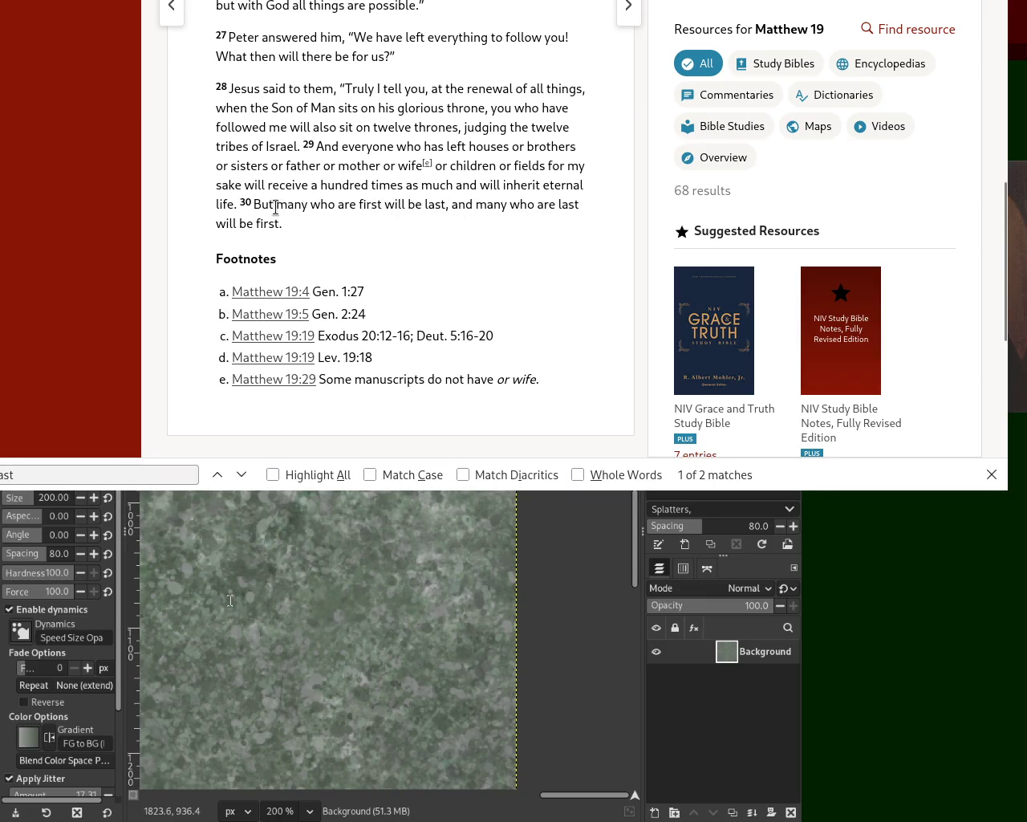
Highlight verse 30 of Matthew 19, then advance to Matthew 20
{"action": "mouse_move", "coordinate": [261, 205]}
{"action": "left_mouse_down"}
{"action": "mouse_move", "coordinate": [423, 204]}
{"action": "mouse_move", "coordinate": [311, 222]}
{"action": "left_mouse_up"}
{"action": "left_click", "coordinate": [440, 204]}
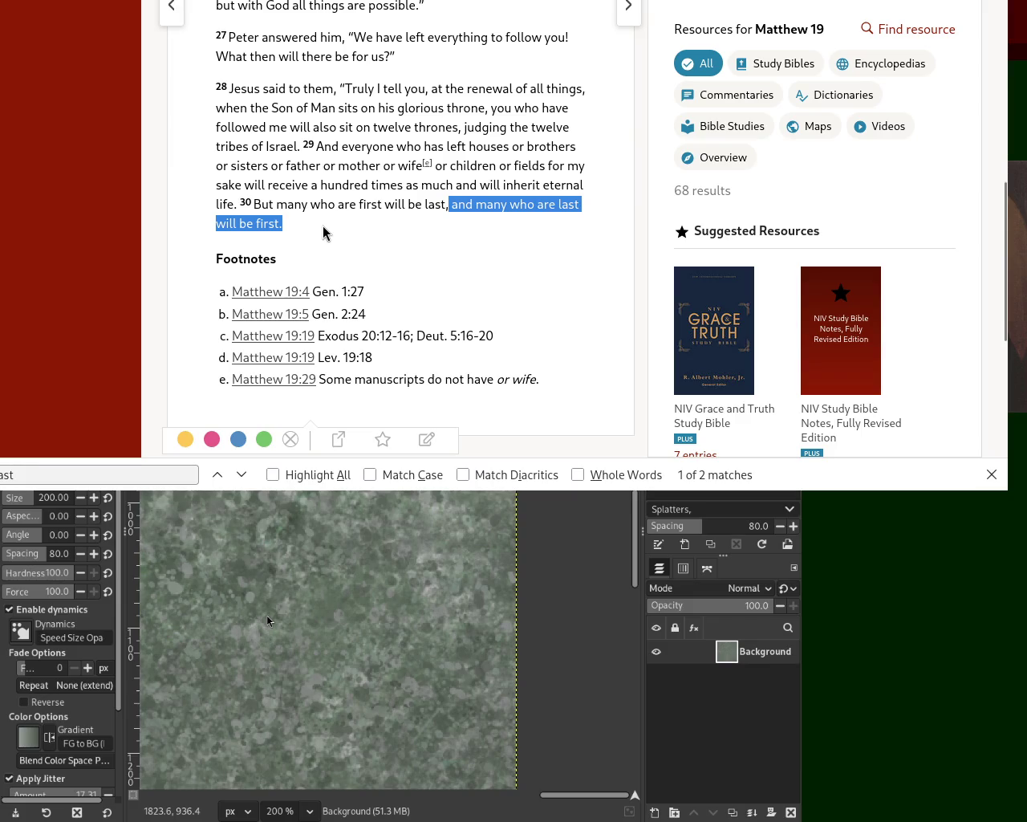
{"action": "left_click", "coordinate": [628, 8]}
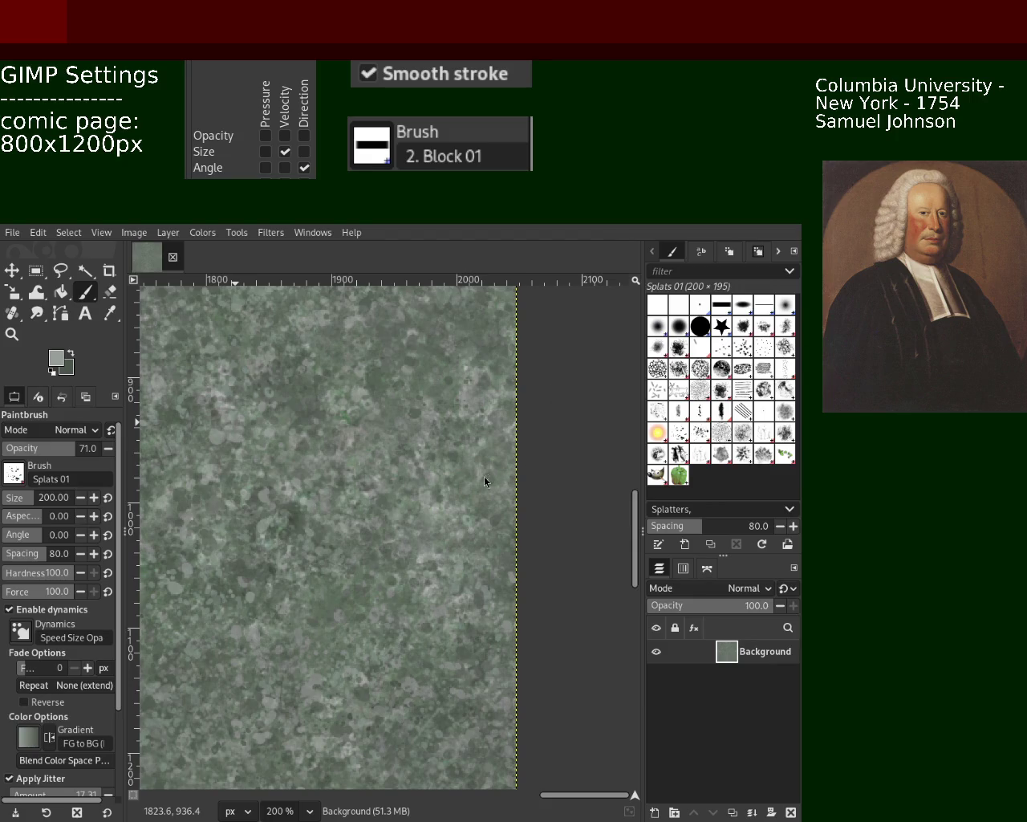
Zoom out to about 9% to see the whole canvas, then in to 150%
{"action": "key", "text": "z"}
{"action": "left_click", "coordinate": [285, 431], "text": "ctrl"}
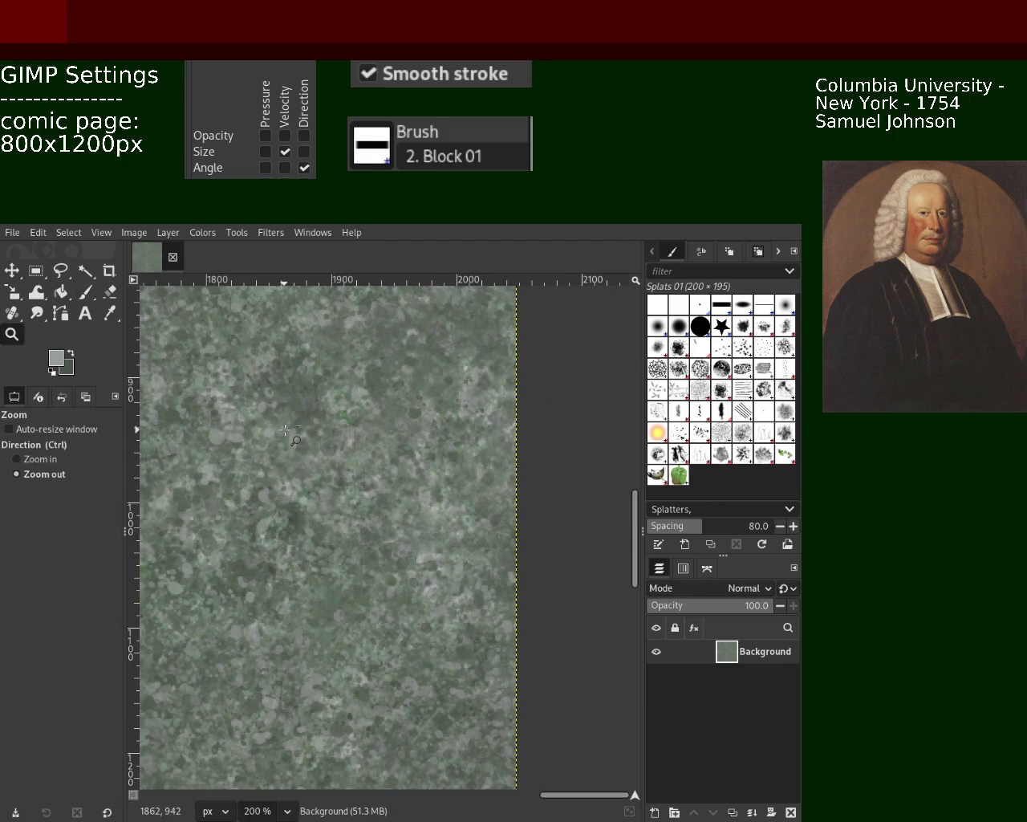
{"action": "left_click", "coordinate": [285, 431], "text": "ctrl"}
{"action": "left_click", "coordinate": [285, 431], "text": "ctrl"}
{"action": "left_click", "coordinate": [285, 431]}
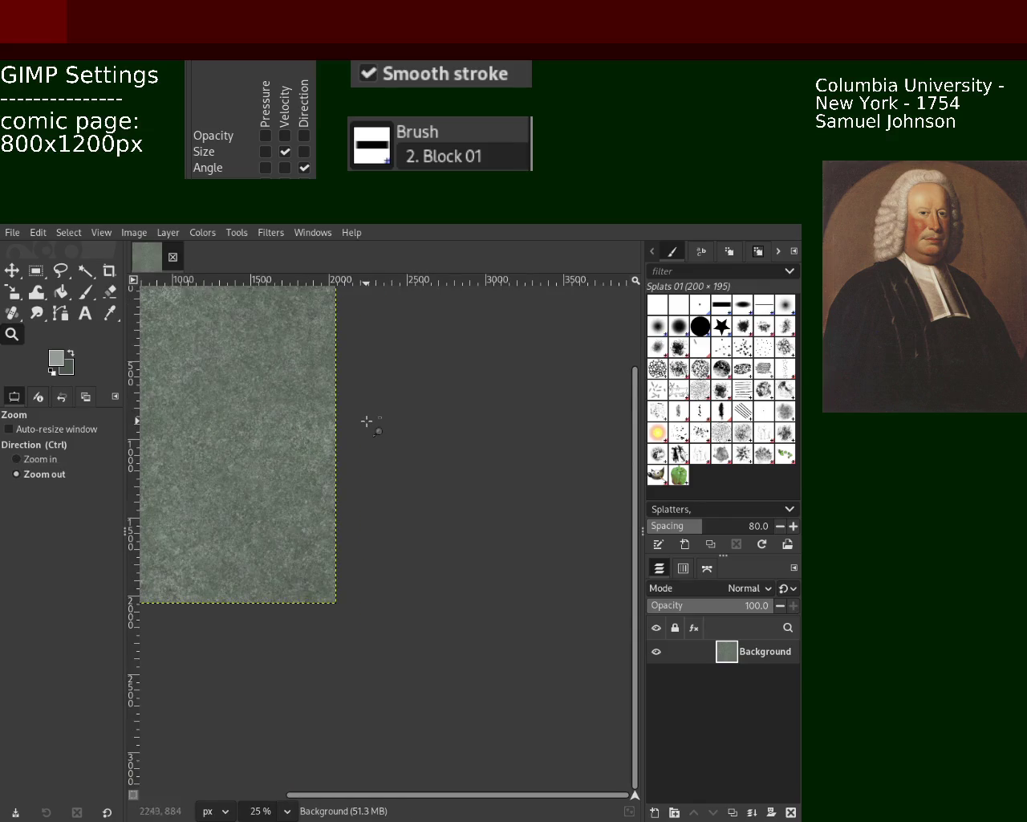
{"action": "left_click", "coordinate": [366, 420]}
{"action": "left_click", "coordinate": [330, 416], "text": "ctrl"}
{"action": "left_click", "coordinate": [330, 416]}
{"action": "left_click", "coordinate": [330, 416]}
{"action": "left_click", "coordinate": [329, 415]}
{"action": "left_click", "coordinate": [330, 416]}
{"action": "left_click", "coordinate": [391, 406]}
{"action": "left_click", "coordinate": [391, 406]}
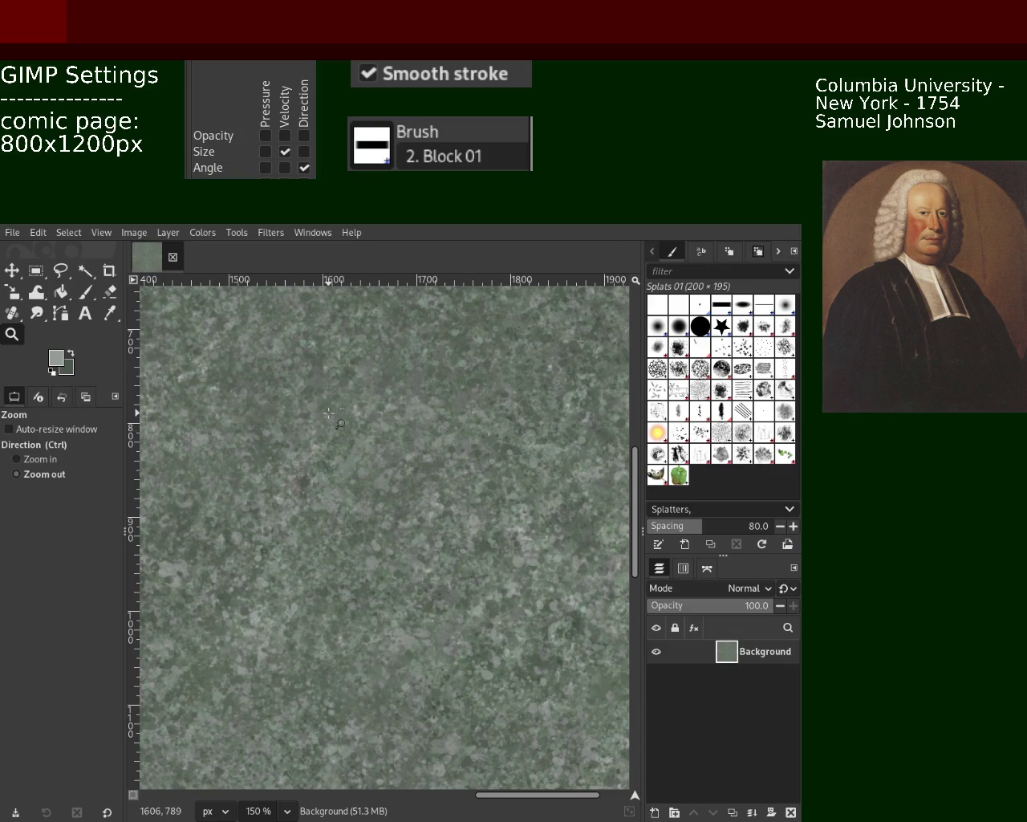
Adjust the zoom until the whole square splatter canvas shows at 25%
{"action": "scroll", "coordinate": [329, 414], "scroll_direction": "down", "scroll_amount": 3, "text": "ctrl"}
{"action": "scroll", "coordinate": [329, 415], "scroll_direction": "down", "scroll_amount": 2, "text": "ctrl"}
{"action": "scroll", "coordinate": [328, 414], "scroll_direction": "up", "scroll_amount": 1, "text": "ctrl"}
{"action": "scroll", "coordinate": [328, 414], "scroll_direction": "up", "scroll_amount": 3, "text": "ctrl"}
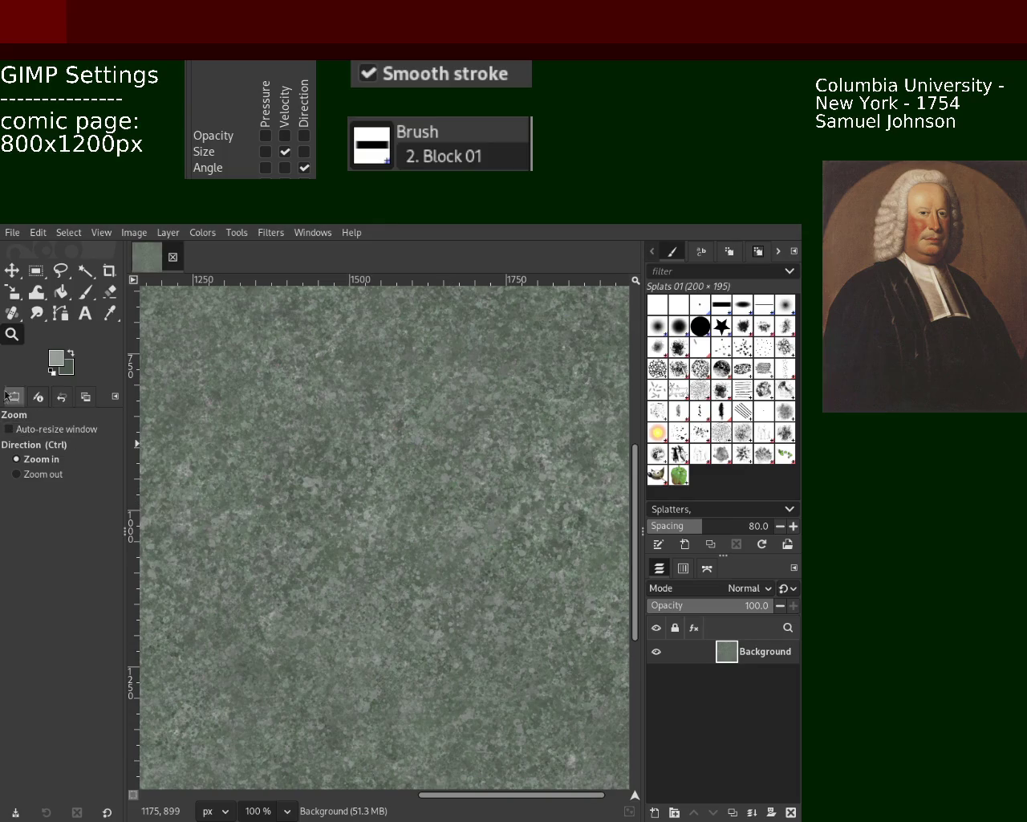
{"action": "left_click", "coordinate": [326, 459], "text": "ctrl"}
{"action": "left_click", "coordinate": [327, 459], "text": "ctrl"}
{"action": "left_click", "coordinate": [335, 468], "text": "ctrl"}
{"action": "left_click", "coordinate": [243, 454]}
{"action": "left_click", "coordinate": [426, 498]}
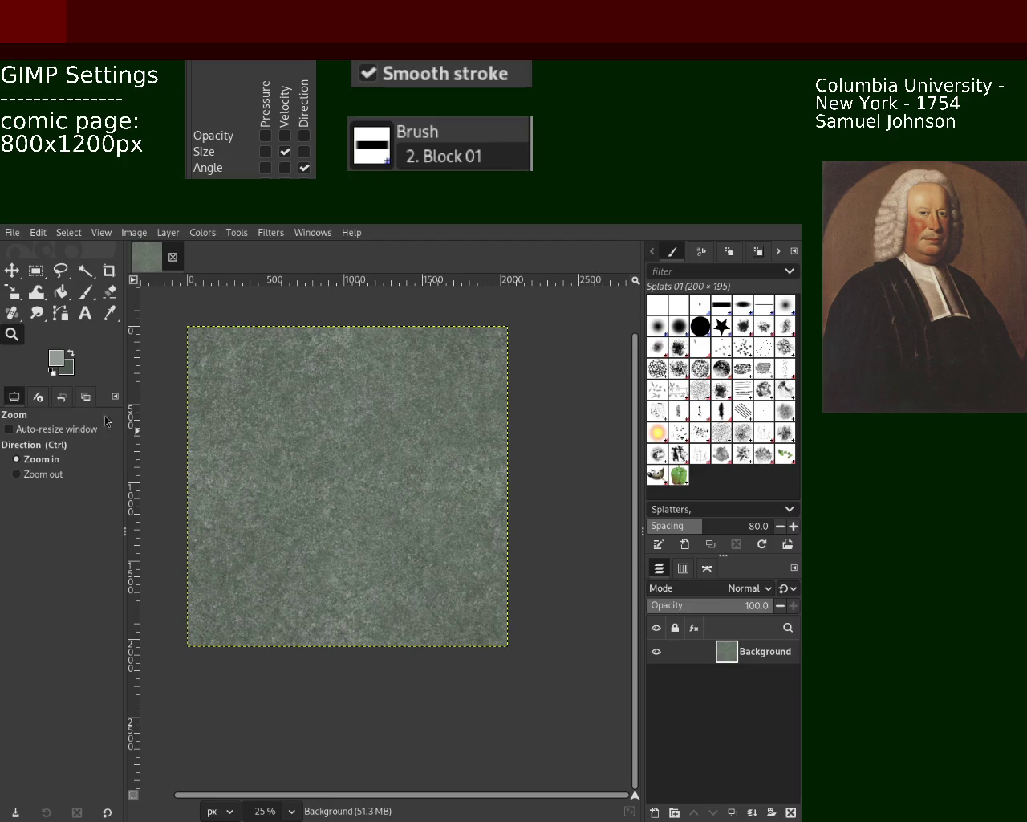
Zoom out to the whole canvas, then zoom in on the middle of the texture
{"action": "left_click", "coordinate": [380, 434], "text": "ctrl"}
{"action": "left_click", "coordinate": [380, 434], "text": "ctrl"}
{"action": "left_click", "coordinate": [380, 434], "text": "ctrl"}
{"action": "left_click", "coordinate": [380, 434]}
{"action": "left_click", "coordinate": [380, 435]}
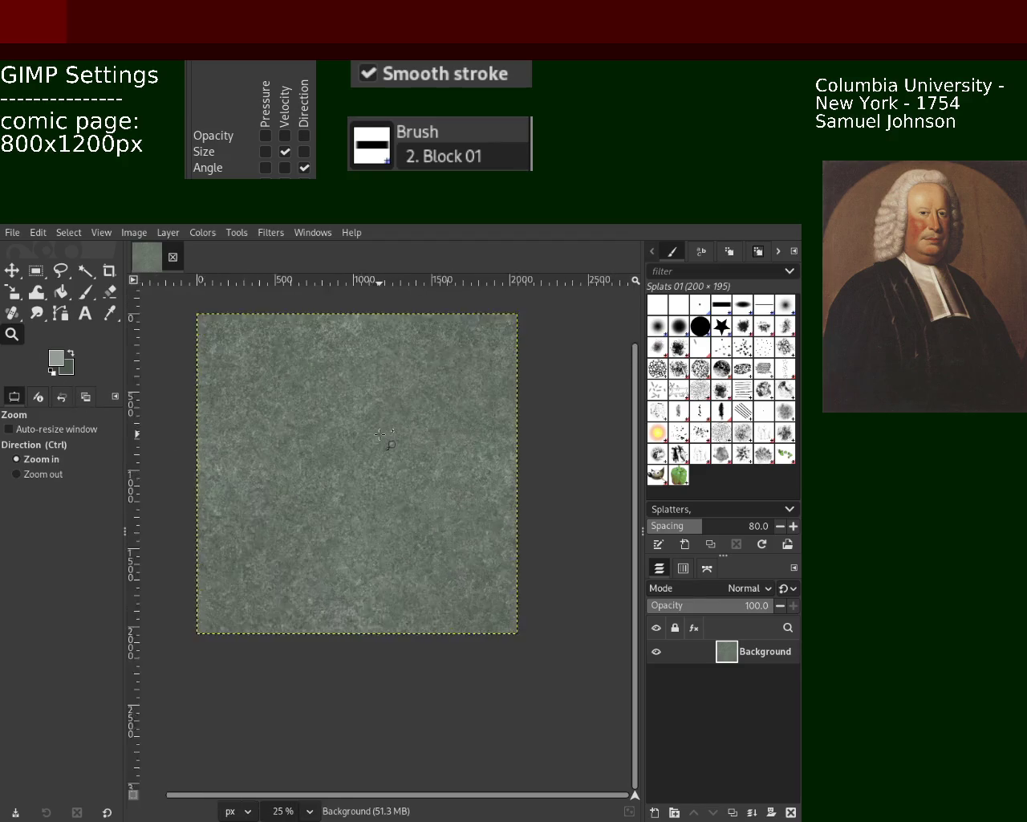
{"action": "left_click", "coordinate": [394, 441]}
{"action": "left_click", "coordinate": [401, 445]}
{"action": "left_click", "coordinate": [425, 454]}
{"action": "left_click", "coordinate": [446, 461]}
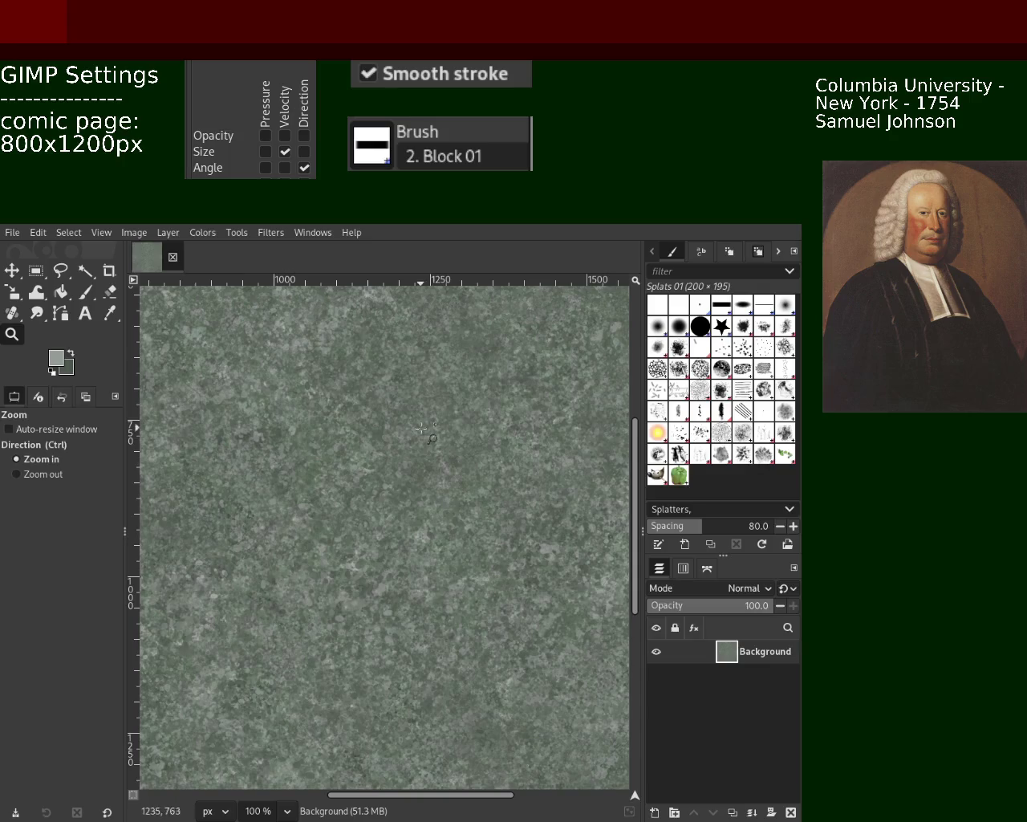
Compare the stone grain at several magnifications, settling at about 66.7% zoom
{"action": "left_click", "coordinate": [346, 411], "text": "ctrl"}
{"action": "left_click", "coordinate": [346, 411]}
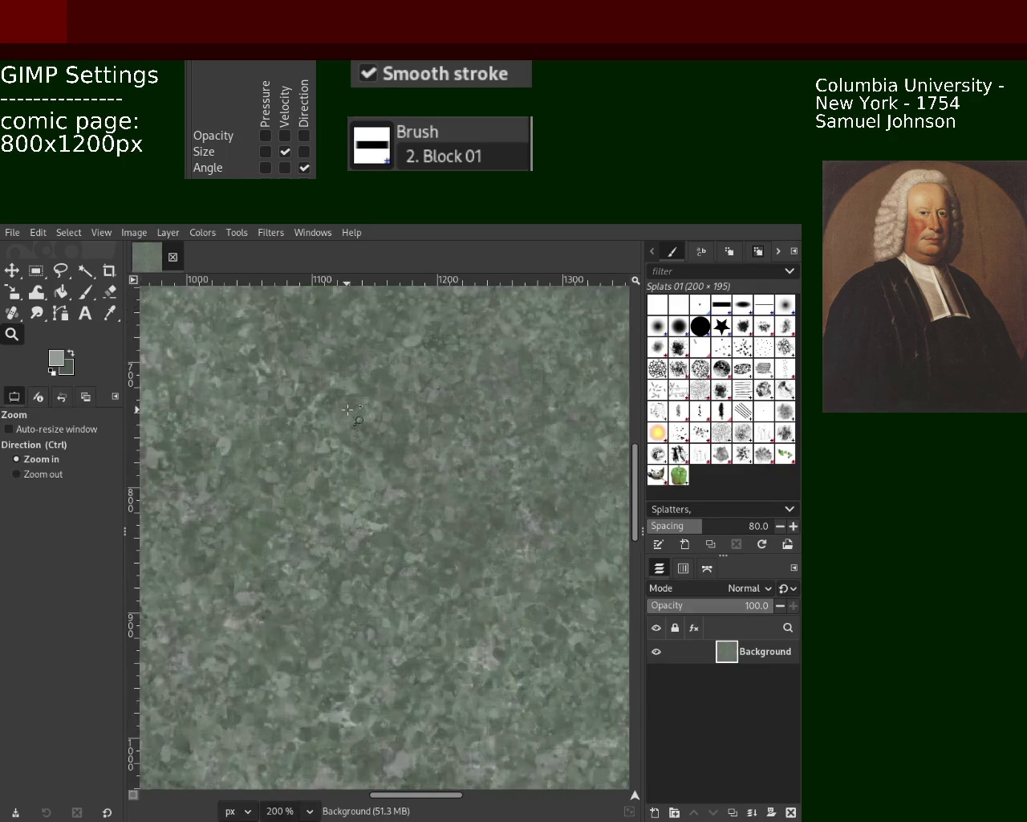
{"action": "left_click", "coordinate": [362, 422], "text": "ctrl"}
{"action": "left_click", "coordinate": [381, 433]}
{"action": "left_click", "coordinate": [393, 440]}
{"action": "left_click", "coordinate": [409, 449], "text": "ctrl"}
{"action": "left_click", "coordinate": [422, 456], "text": "ctrl"}
{"action": "left_click", "coordinate": [422, 456], "text": "ctrl"}
{"action": "left_click", "coordinate": [422, 456], "text": "ctrl"}
{"action": "left_click", "coordinate": [361, 446], "text": "ctrl"}
{"action": "left_click", "coordinate": [393, 461]}
{"action": "left_click", "coordinate": [304, 445]}
{"action": "left_click", "coordinate": [465, 442]}
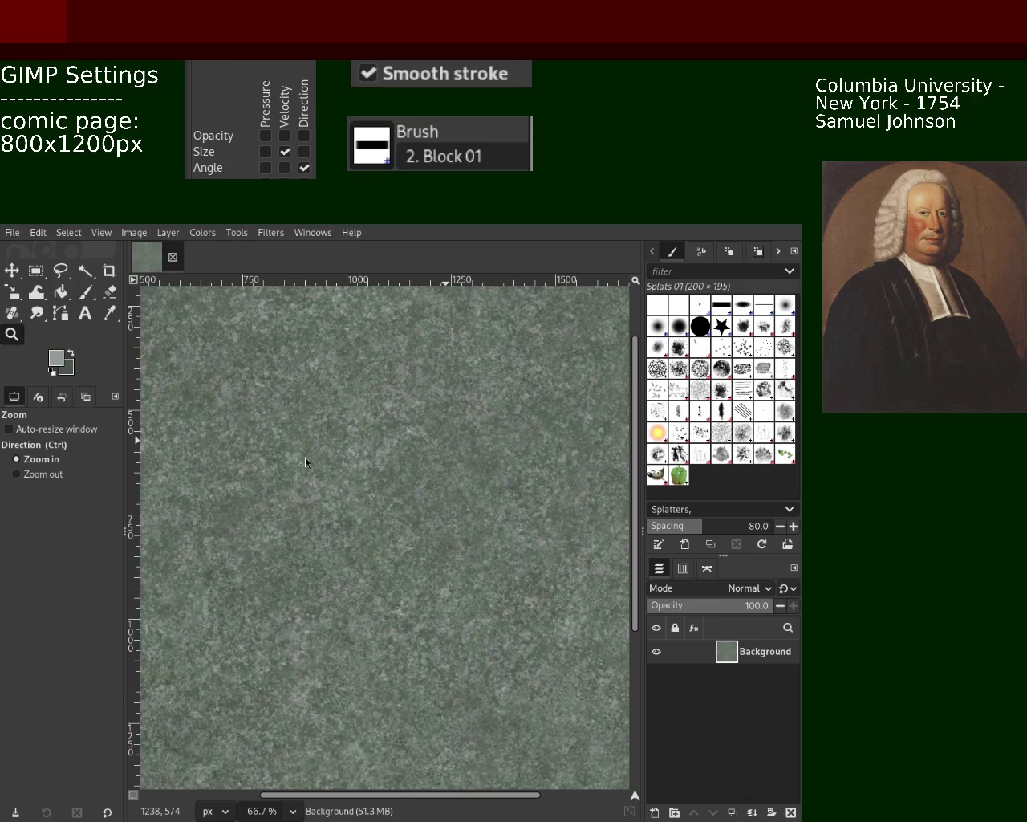
Zoom out to the whole image, then zoom in closely on the texture's blotches
{"action": "left_click", "coordinate": [347, 454], "text": "ctrl"}
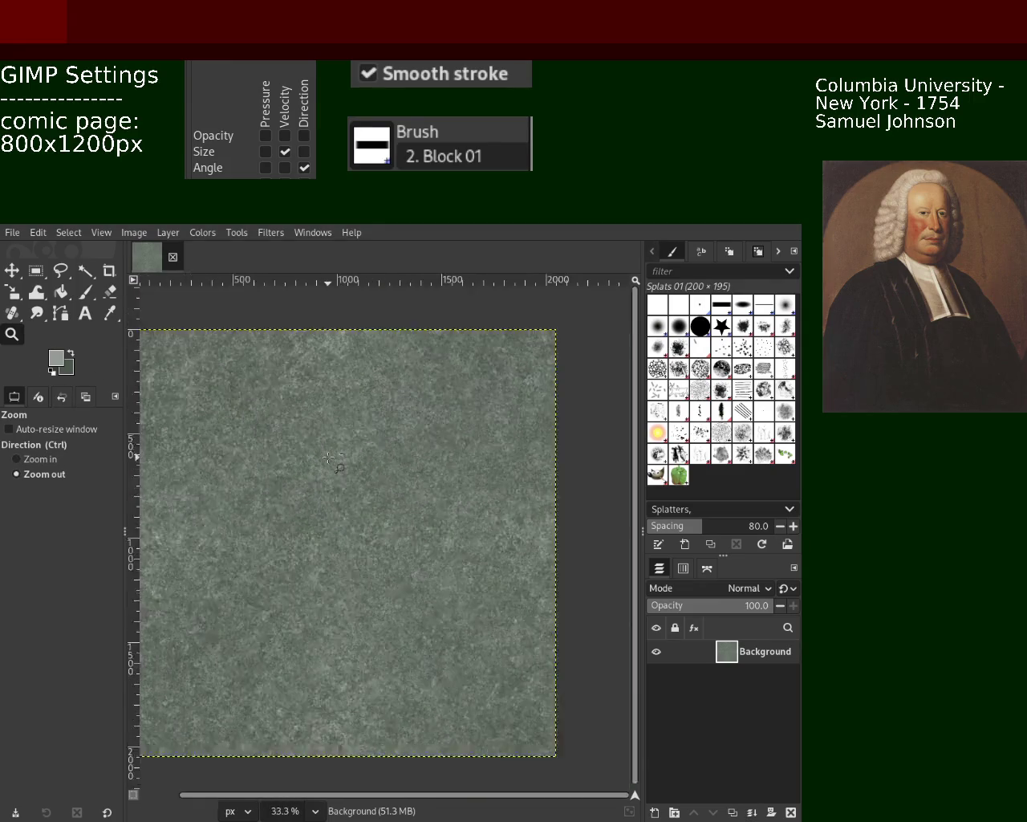
{"action": "left_click", "coordinate": [347, 455], "text": "ctrl"}
{"action": "left_click", "coordinate": [347, 454]}
{"action": "left_click", "coordinate": [346, 454]}
{"action": "double_click", "coordinate": [345, 454]}
{"action": "left_click", "coordinate": [343, 452]}
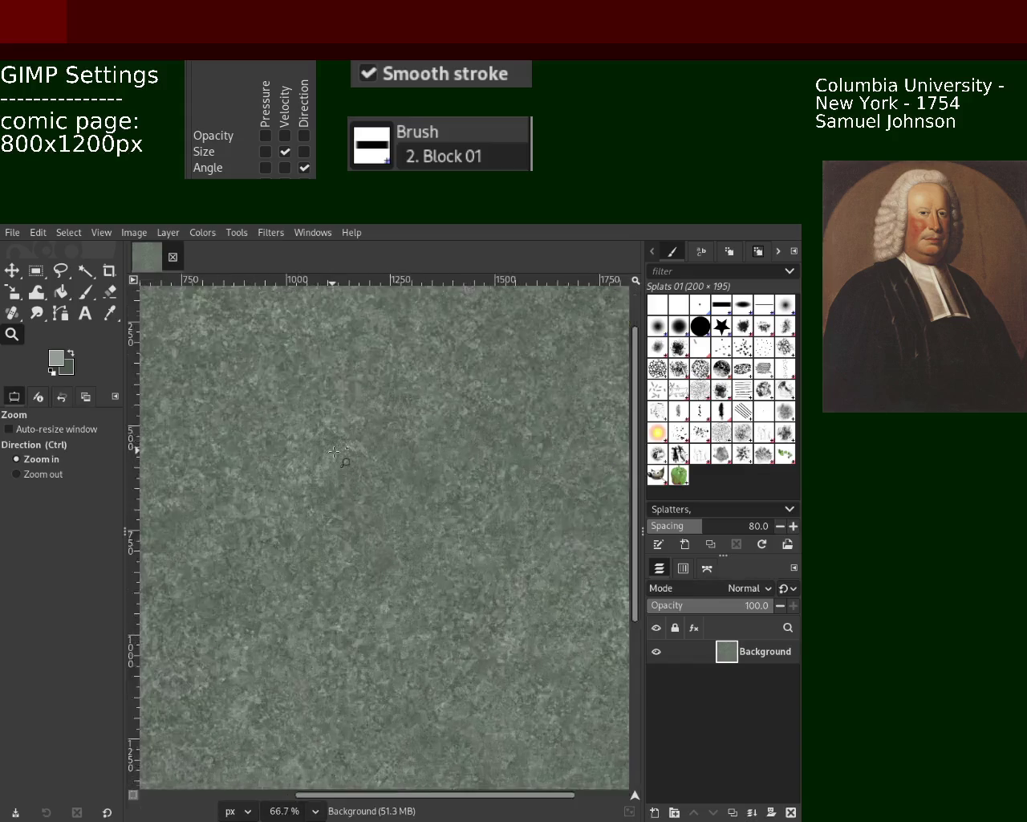
{"action": "double_click", "coordinate": [337, 451]}
{"action": "double_click", "coordinate": [328, 448]}
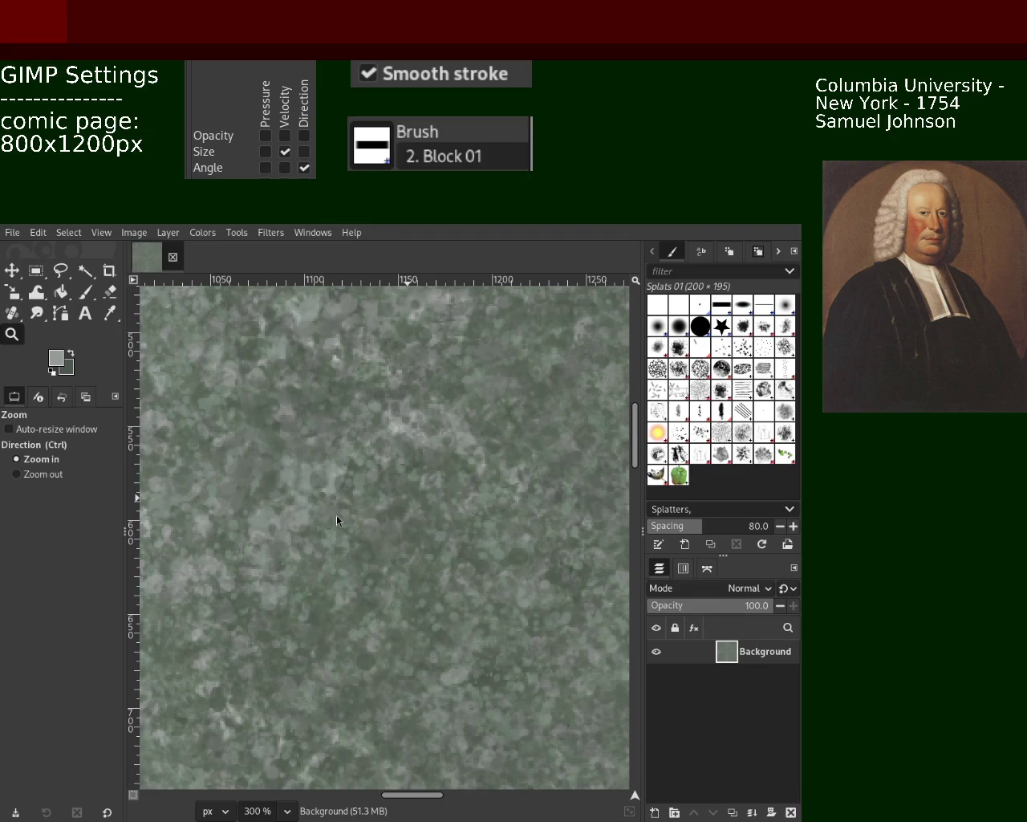
Scroll the close-up view down and back up across the texture
{"action": "scroll", "coordinate": [436, 499], "scroll_direction": "down", "scroll_amount": 2, "text": "ctrl"}
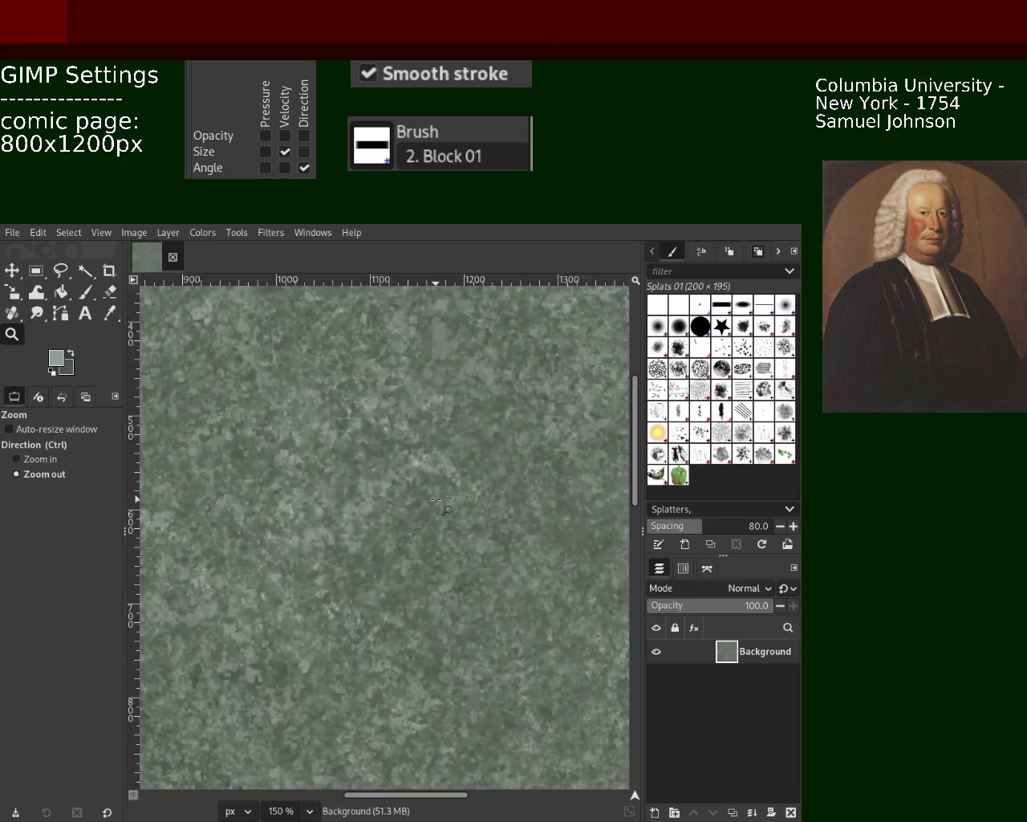
{"action": "scroll", "coordinate": [436, 499], "scroll_direction": "down", "scroll_amount": 3, "text": "ctrl"}
{"action": "scroll", "coordinate": [436, 499], "scroll_direction": "down", "scroll_amount": 3, "text": "ctrl"}
{"action": "scroll", "coordinate": [436, 499], "scroll_direction": "up", "scroll_amount": 1, "text": "ctrl"}
{"action": "scroll", "coordinate": [442, 494], "scroll_direction": "up", "scroll_amount": 3, "text": "ctrl"}
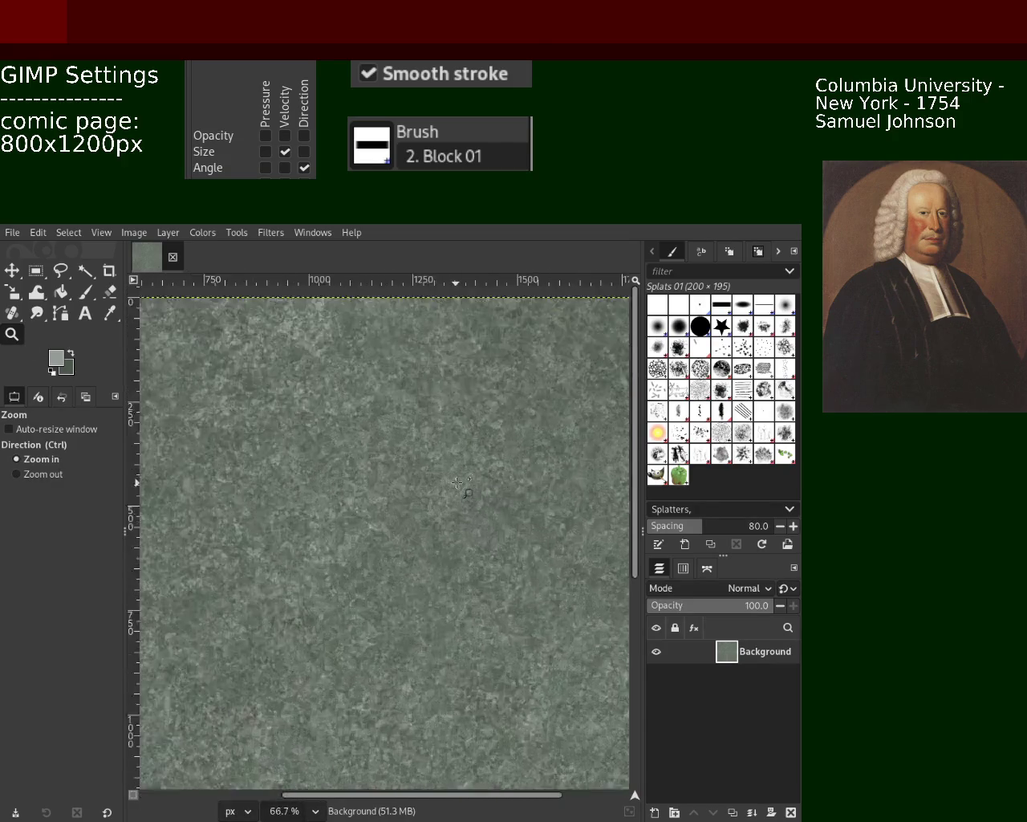
{"action": "scroll", "coordinate": [449, 486], "scroll_direction": "up", "scroll_amount": 3, "text": "ctrl"}
{"action": "scroll", "coordinate": [454, 480], "scroll_direction": "up", "scroll_amount": 1, "text": "ctrl"}
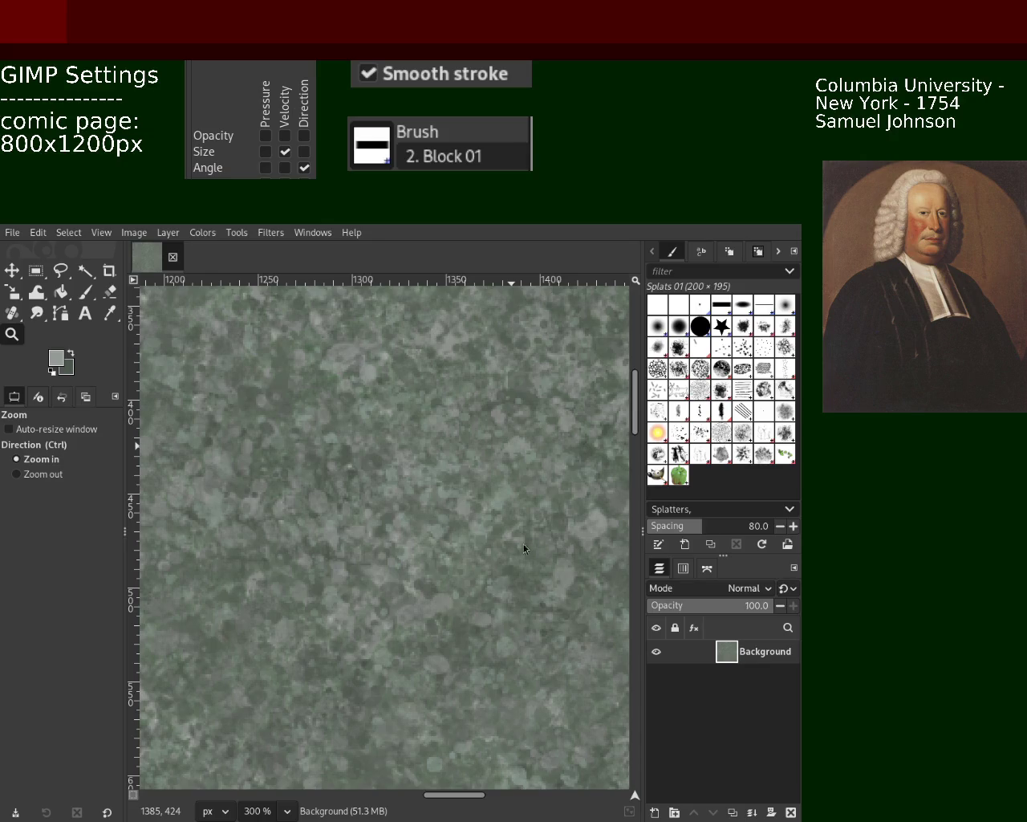
Zoom out briefly, then back in to 200% on the texture
{"action": "left_click", "coordinate": [43, 474]}
{"action": "left_click", "coordinate": [312, 419]}
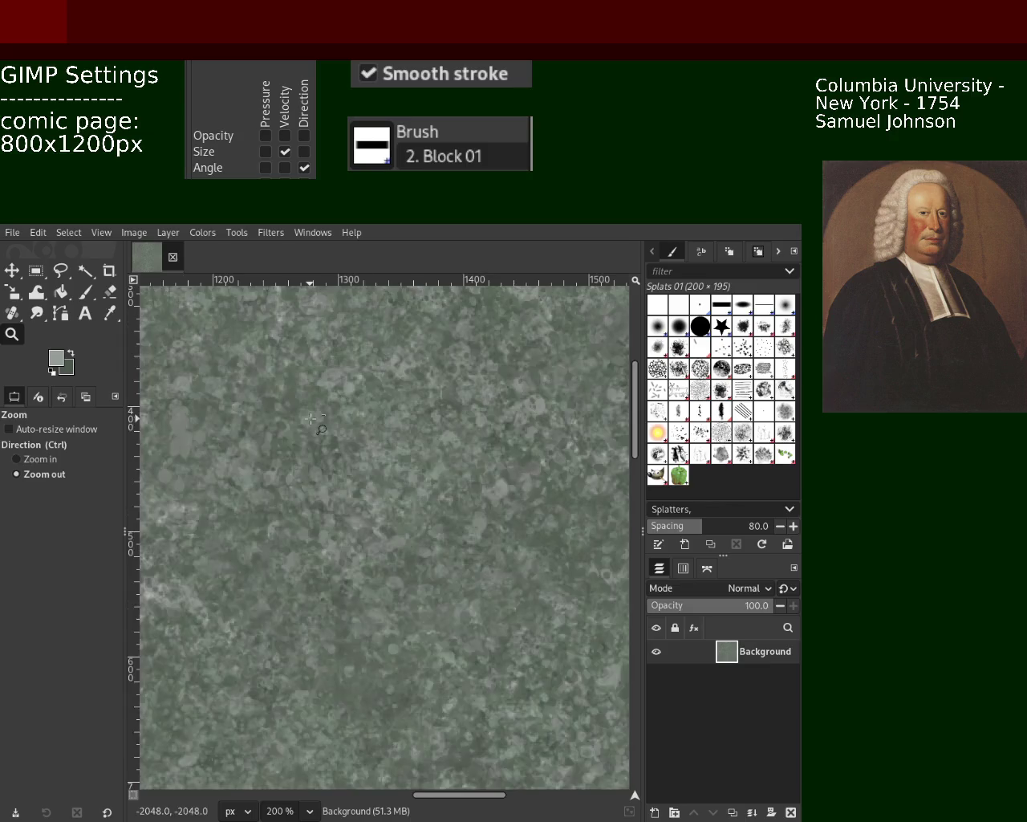
{"action": "left_click", "coordinate": [311, 418]}
{"action": "left_click", "coordinate": [315, 426]}
{"action": "left_click", "coordinate": [289, 457], "text": "ctrl"}
{"action": "left_click", "coordinate": [261, 491], "text": "ctrl"}
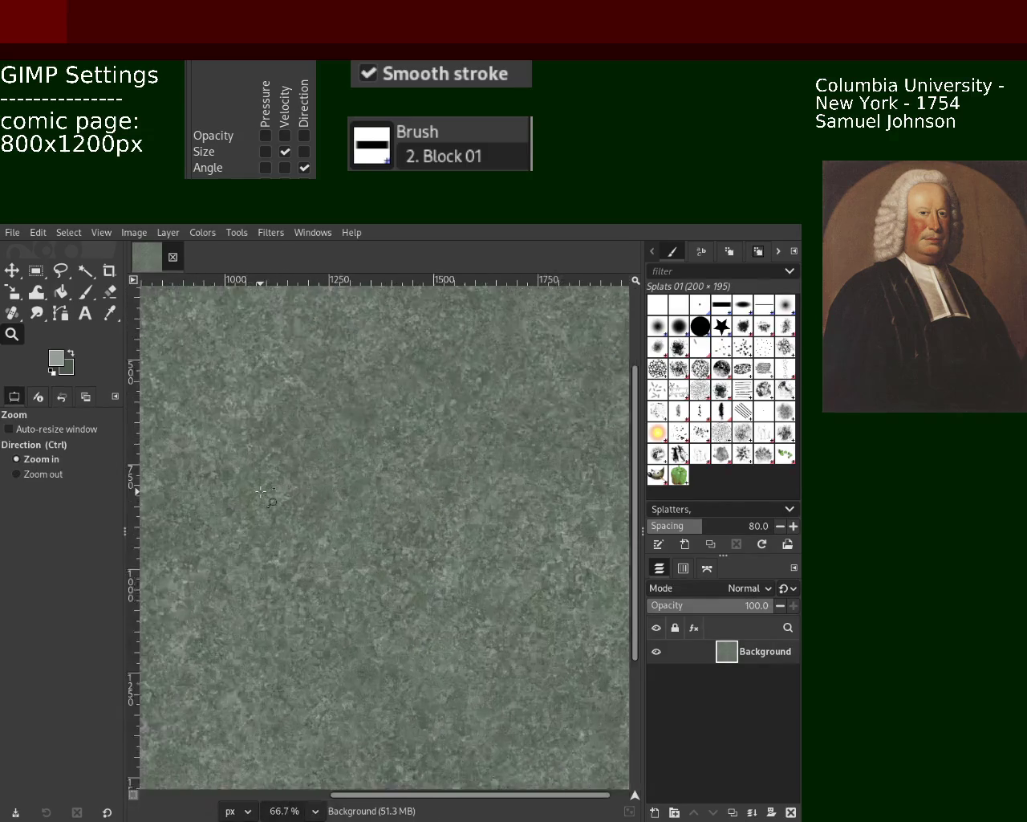
{"action": "left_click", "coordinate": [261, 492]}
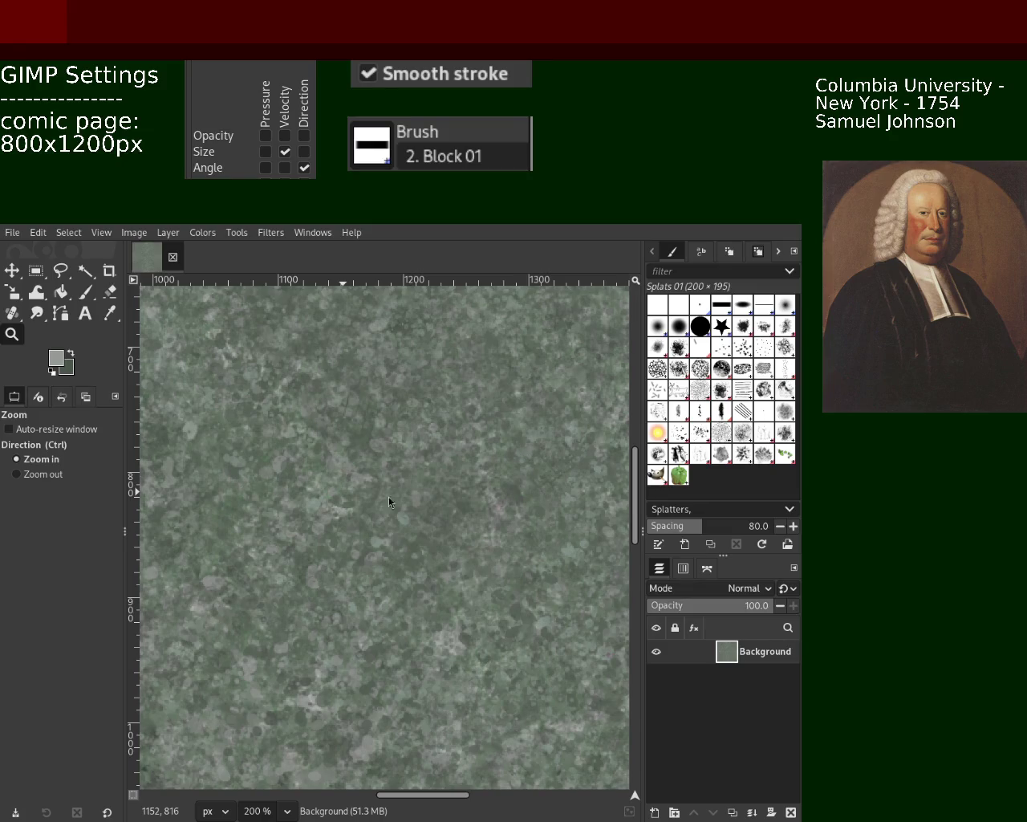
Paint a short Splats 01 stroke on the texture, then zoom to 50% to judge it
{"action": "left_click", "coordinate": [85, 292]}
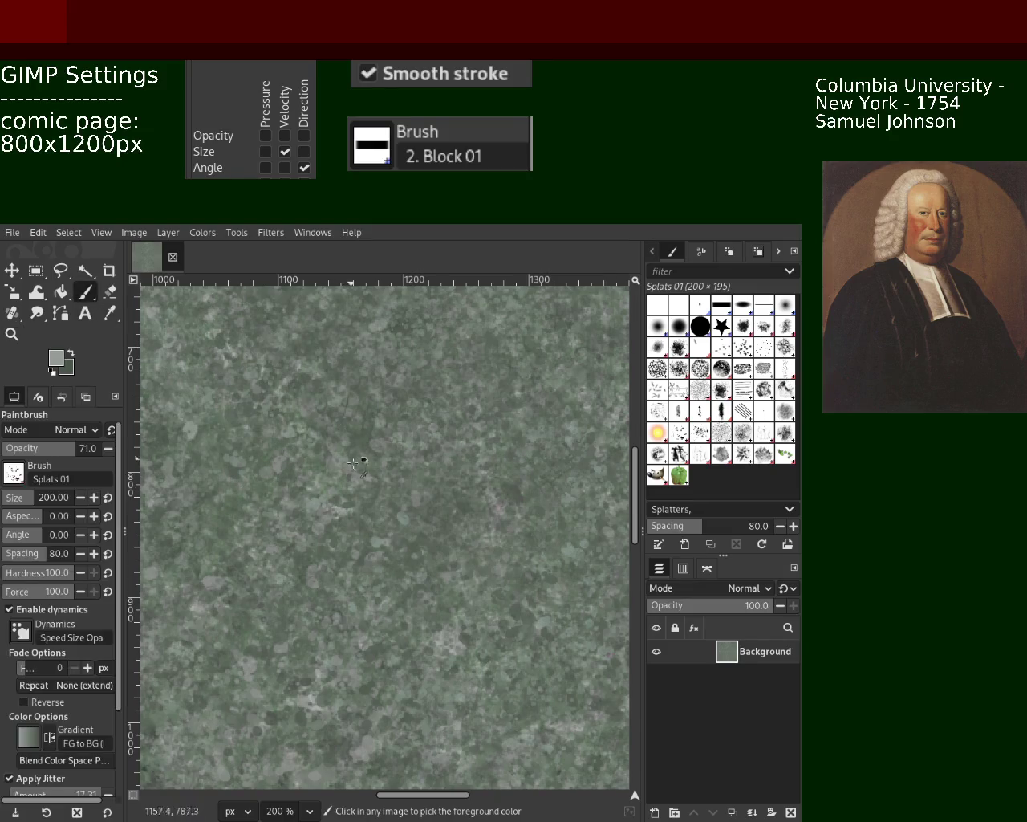
{"action": "left_click_drag", "start_coordinate": [342, 413], "coordinate": [401, 409]}
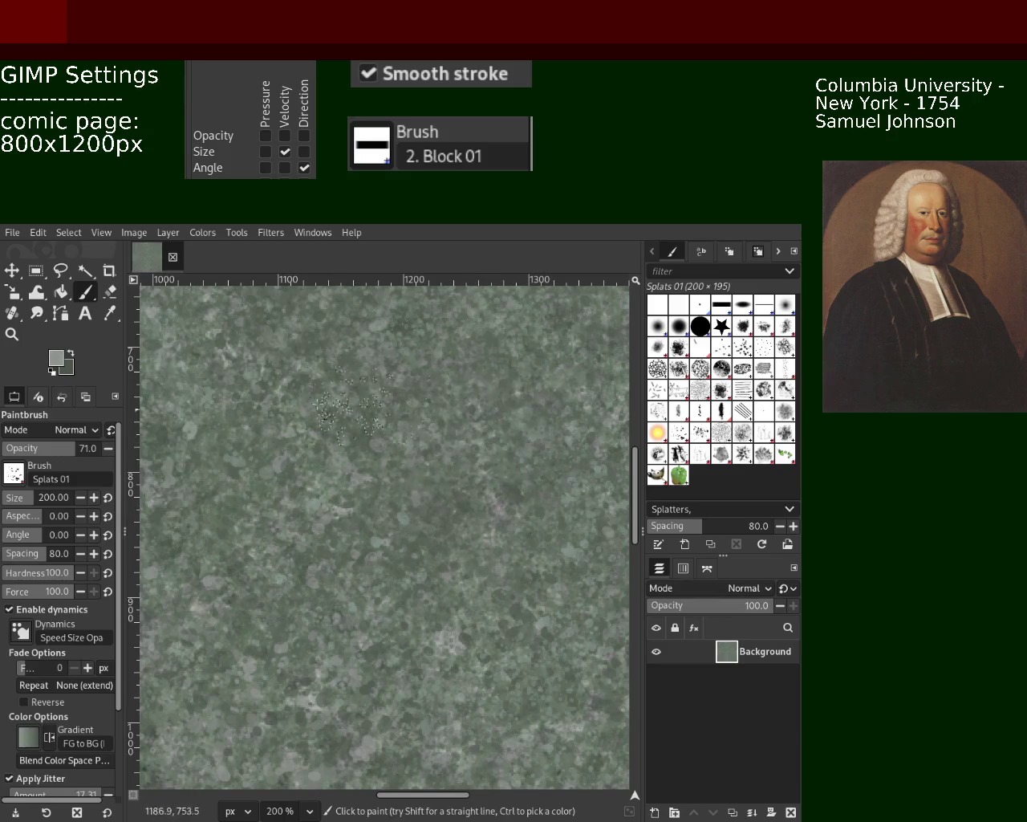
{"action": "key", "text": "z"}
{"action": "left_click", "coordinate": [465, 433], "text": "ctrl"}
{"action": "left_click", "coordinate": [466, 433], "text": "ctrl"}
{"action": "left_click", "coordinate": [466, 433], "text": "ctrl"}
{"action": "left_click", "coordinate": [465, 433], "text": "ctrl"}
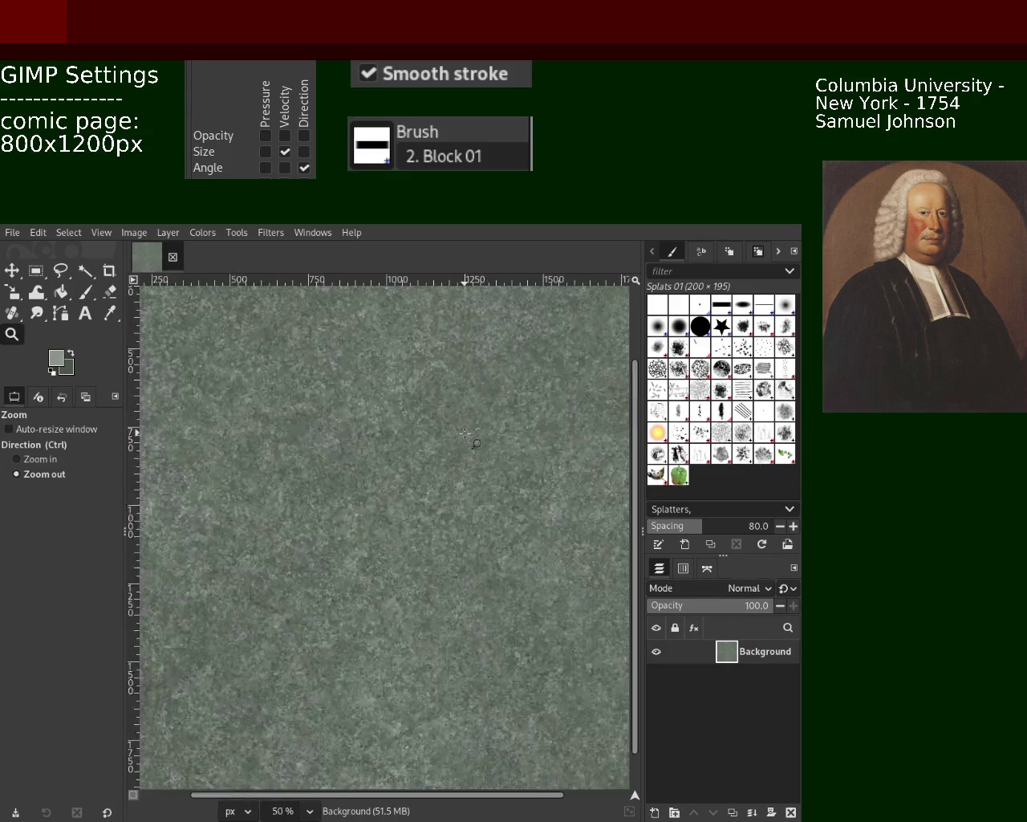
{"action": "left_click", "coordinate": [465, 433], "text": "ctrl"}
{"action": "left_click", "coordinate": [465, 433], "text": "ctrl"}
{"action": "left_click", "coordinate": [396, 465]}
{"action": "left_click", "coordinate": [397, 464]}
{"action": "left_click", "coordinate": [397, 464]}
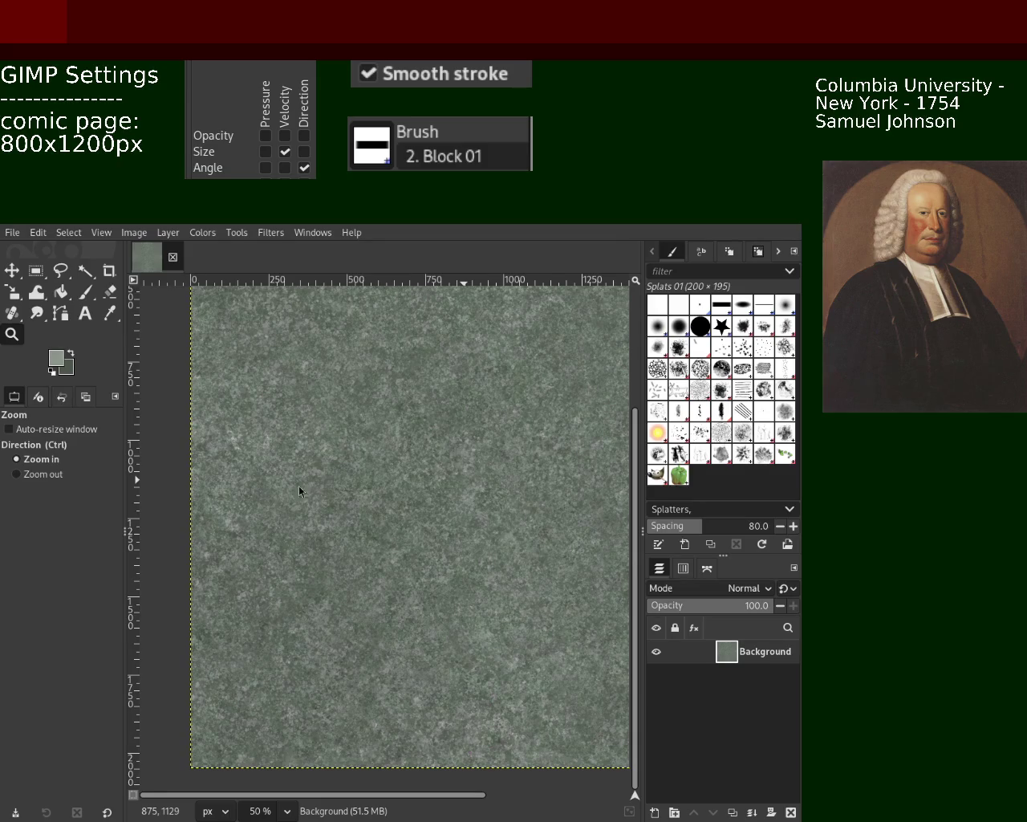
Ctrl-scroll out to the whole image and back in, ending at 100% zoom
{"action": "scroll", "coordinate": [421, 436], "scroll_direction": "down", "scroll_amount": 2, "text": "ctrl"}
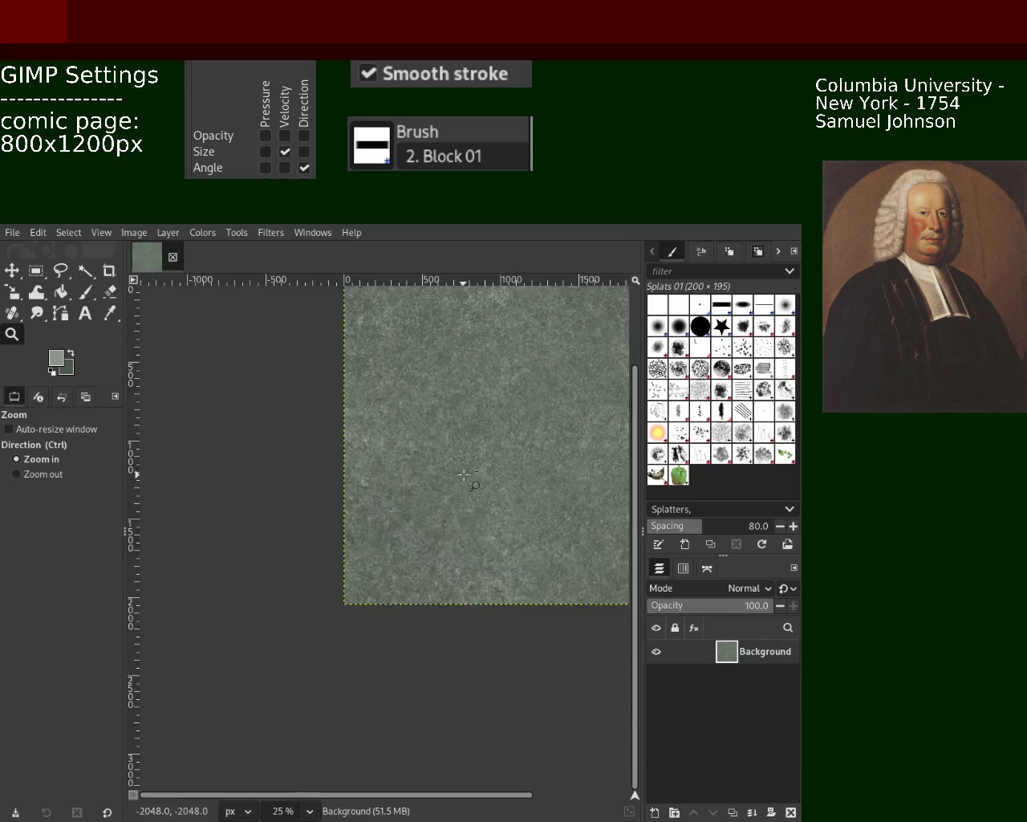
{"action": "scroll", "coordinate": [431, 482], "scroll_direction": "up", "scroll_amount": 3, "text": "ctrl"}
{"action": "scroll", "coordinate": [430, 483], "scroll_direction": "up", "scroll_amount": 1, "text": "ctrl"}
{"action": "scroll", "coordinate": [431, 482], "scroll_direction": "down", "scroll_amount": 4, "text": "ctrl"}
{"action": "scroll", "coordinate": [433, 484], "scroll_direction": "up", "scroll_amount": 3, "text": "ctrl"}
{"action": "scroll", "coordinate": [437, 487], "scroll_direction": "up", "scroll_amount": 1, "text": "ctrl"}
{"action": "scroll", "coordinate": [441, 490], "scroll_direction": "down", "scroll_amount": 2, "text": "ctrl"}
{"action": "scroll", "coordinate": [442, 490], "scroll_direction": "up", "scroll_amount": 2, "text": "ctrl"}
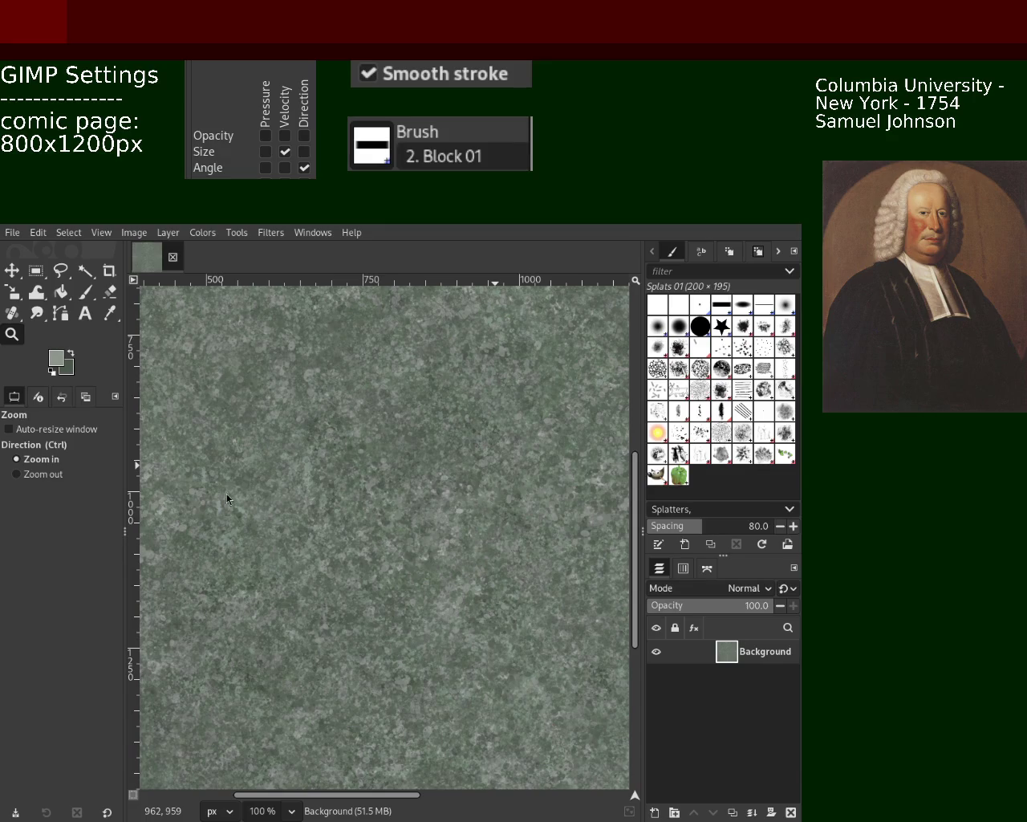
{"action": "scroll", "coordinate": [151, 388], "scroll_direction": "down", "scroll_amount": 2}
{"action": "scroll", "coordinate": [201, 394], "scroll_direction": "down", "scroll_amount": 1}
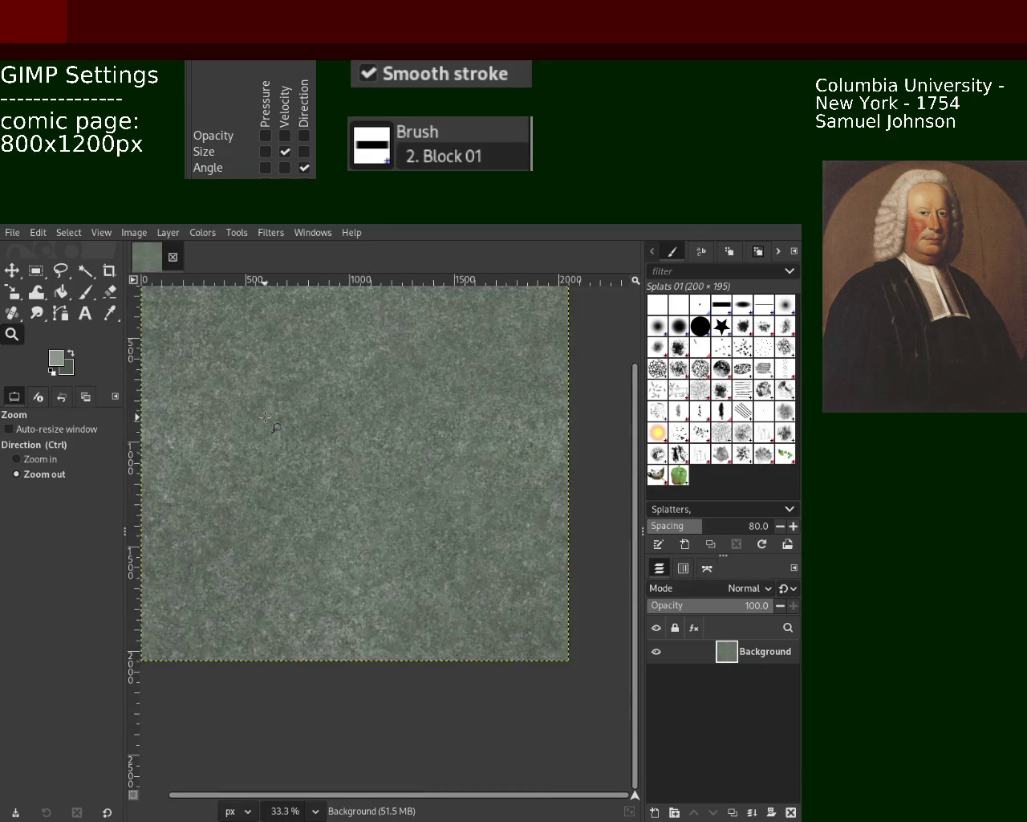
{"action": "scroll", "coordinate": [265, 401], "scroll_direction": "down", "scroll_amount": 3}
{"action": "scroll", "coordinate": [278, 387], "scroll_direction": "up", "scroll_amount": 1}
{"action": "scroll", "coordinate": [337, 413], "scroll_direction": "up", "scroll_amount": 2}
{"action": "scroll", "coordinate": [353, 426], "scroll_direction": "up", "scroll_amount": 3}
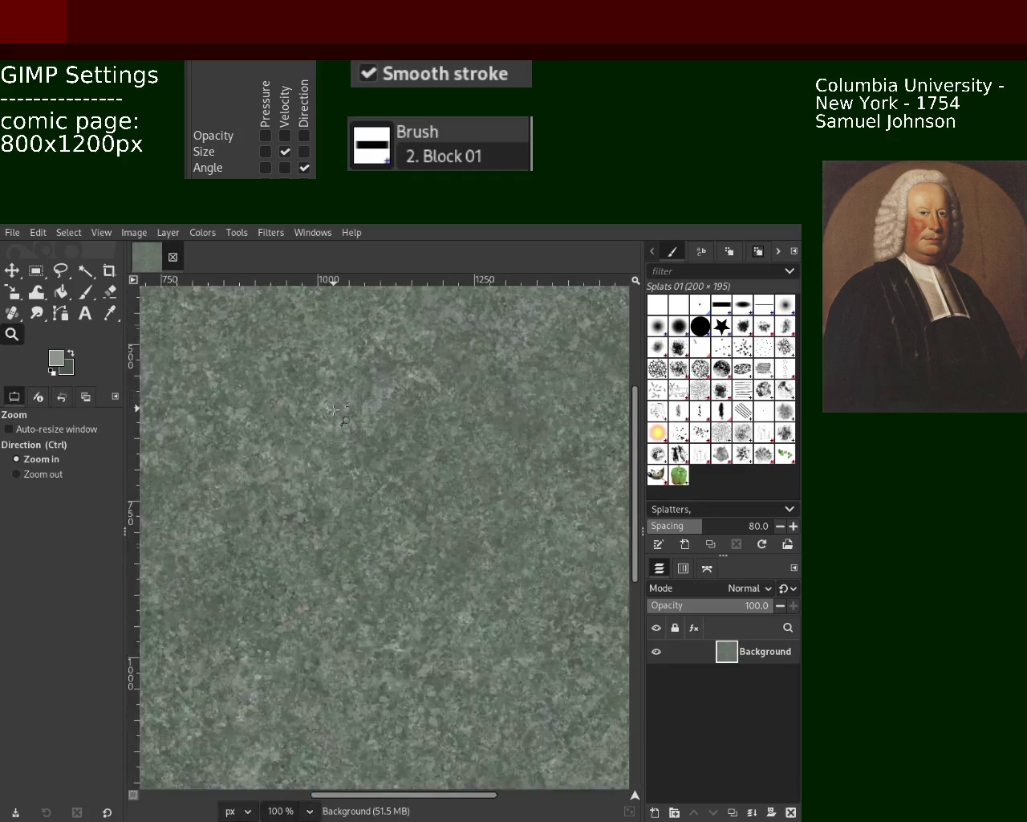
{"action": "scroll", "coordinate": [372, 447], "scroll_direction": "up", "scroll_amount": 2}
{"action": "scroll", "coordinate": [372, 447], "scroll_direction": "down", "scroll_amount": 2}
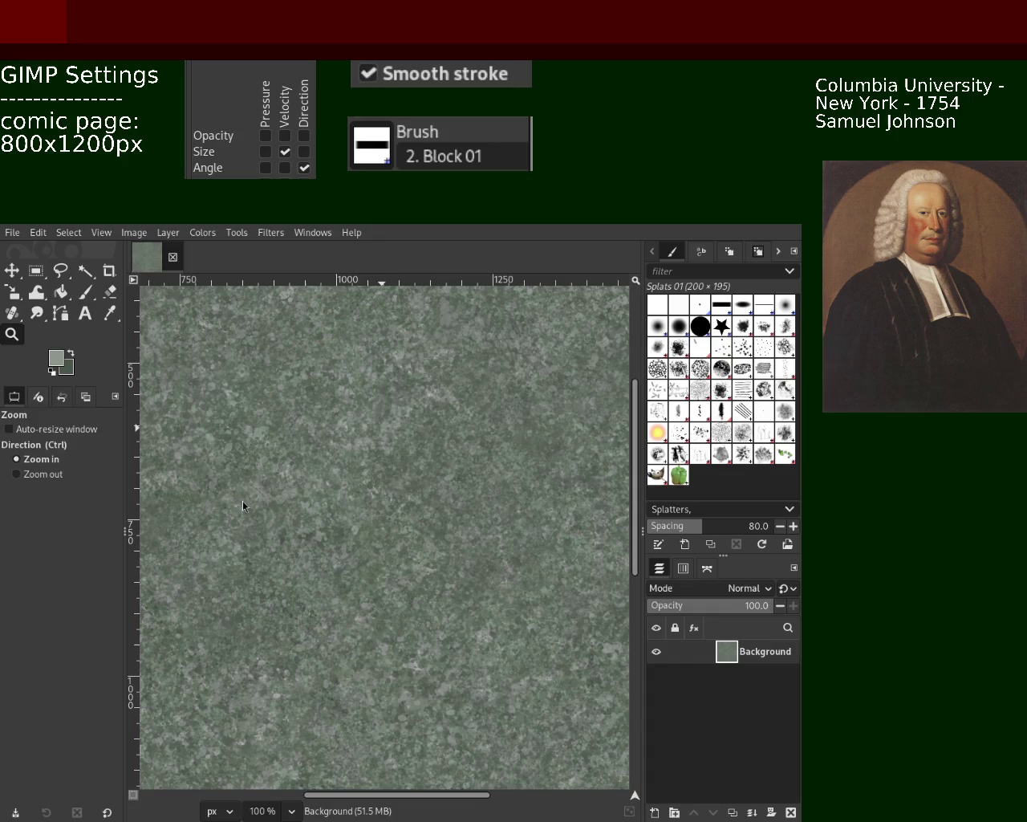
{"action": "left_click", "coordinate": [275, 386], "text": "ctrl"}
{"action": "left_click", "coordinate": [274, 386], "text": "ctrl"}
{"action": "left_click", "coordinate": [281, 392], "text": "ctrl"}
{"action": "left_click", "coordinate": [265, 394]}
{"action": "left_click", "coordinate": [265, 394]}
{"action": "left_click", "coordinate": [266, 394]}
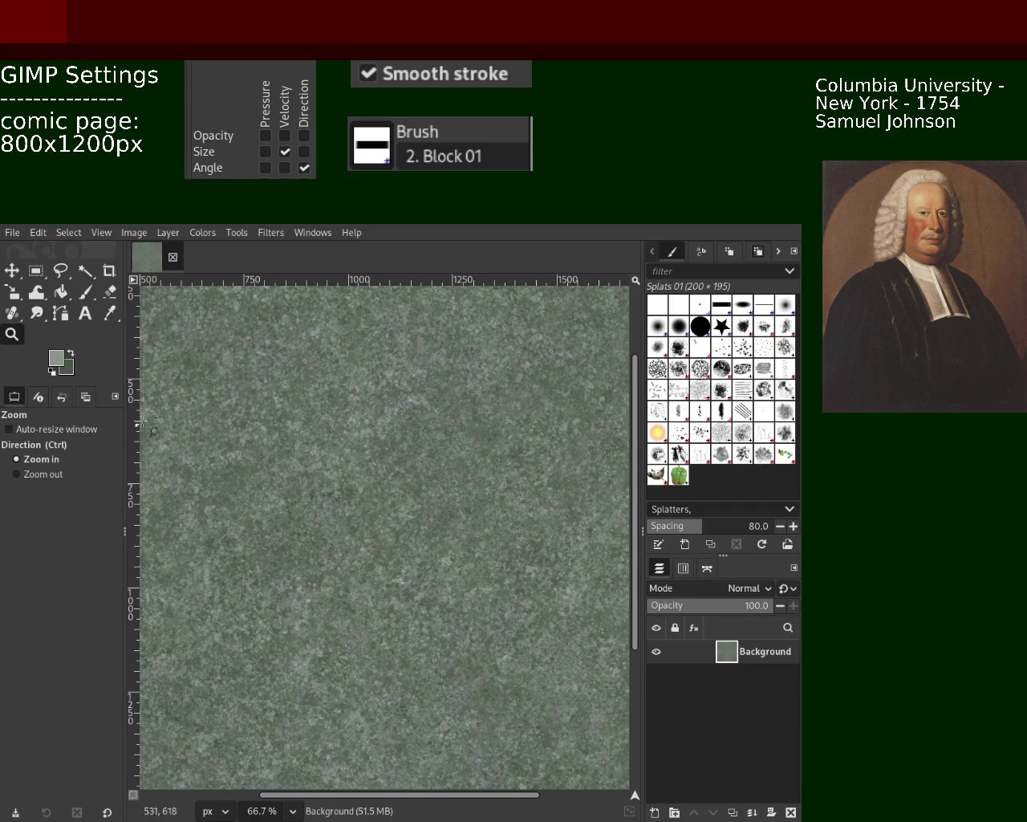
{"action": "scroll", "coordinate": [305, 465], "scroll_direction": "down", "scroll_amount": 1}
{"action": "scroll", "coordinate": [305, 465], "scroll_direction": "down", "scroll_amount": 3}
{"action": "scroll", "coordinate": [301, 454], "scroll_direction": "down", "scroll_amount": 1}
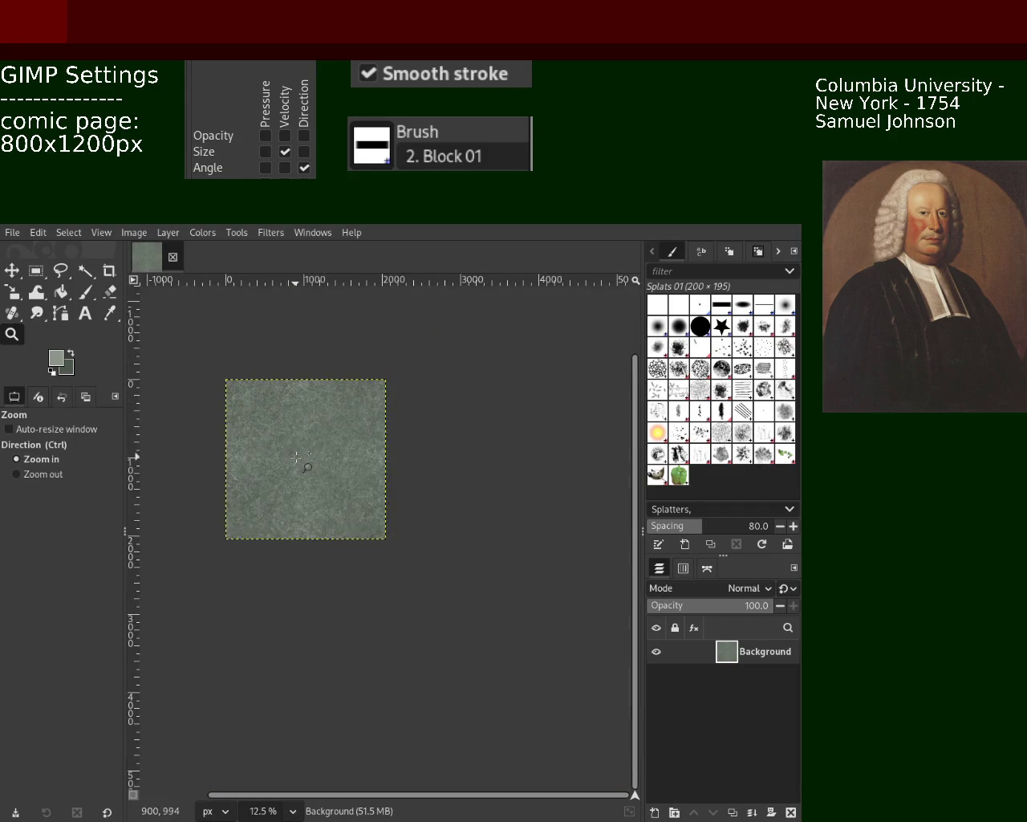
{"action": "scroll", "coordinate": [297, 458], "scroll_direction": "up", "scroll_amount": 3}
{"action": "scroll", "coordinate": [296, 457], "scroll_direction": "up", "scroll_amount": 2}
{"action": "scroll", "coordinate": [296, 458], "scroll_direction": "up", "scroll_amount": 2}
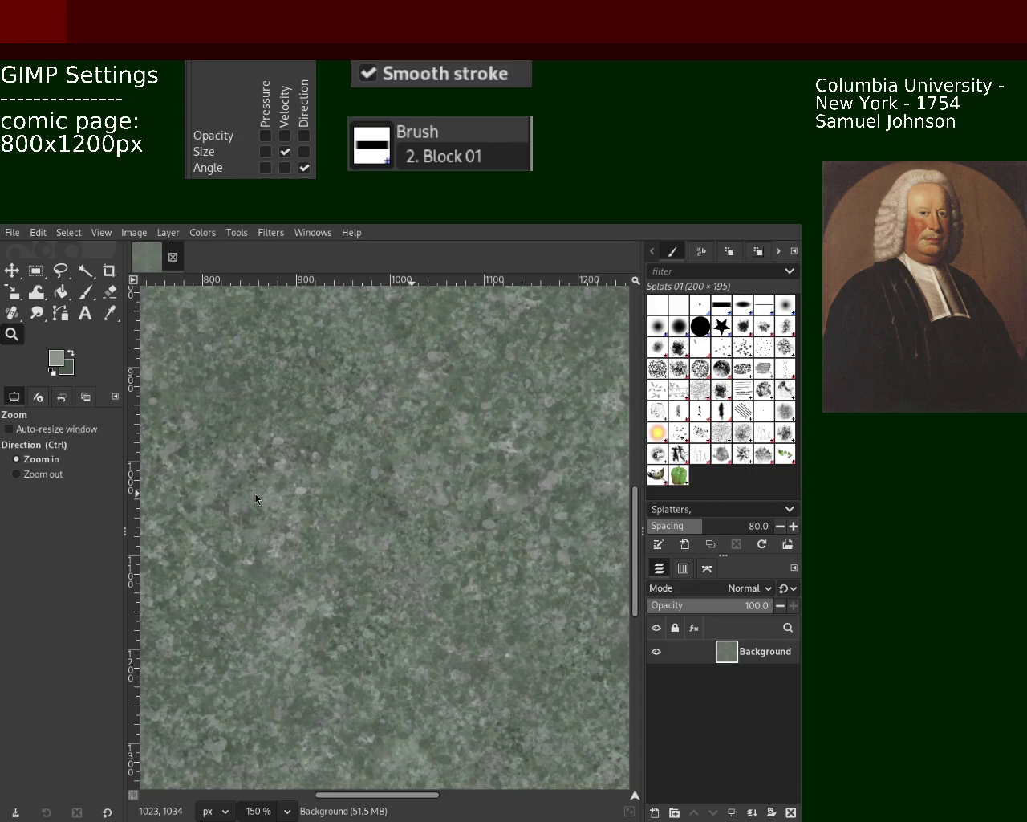
{"action": "left_click", "coordinate": [305, 436], "text": "ctrl"}
{"action": "left_click", "coordinate": [300, 436], "text": "ctrl"}
{"action": "left_click", "coordinate": [300, 436], "text": "ctrl"}
{"action": "left_click", "coordinate": [300, 436], "text": "ctrl"}
{"action": "left_click", "coordinate": [256, 400], "text": "ctrl"}
{"action": "left_click", "coordinate": [255, 401]}
{"action": "left_click", "coordinate": [255, 401]}
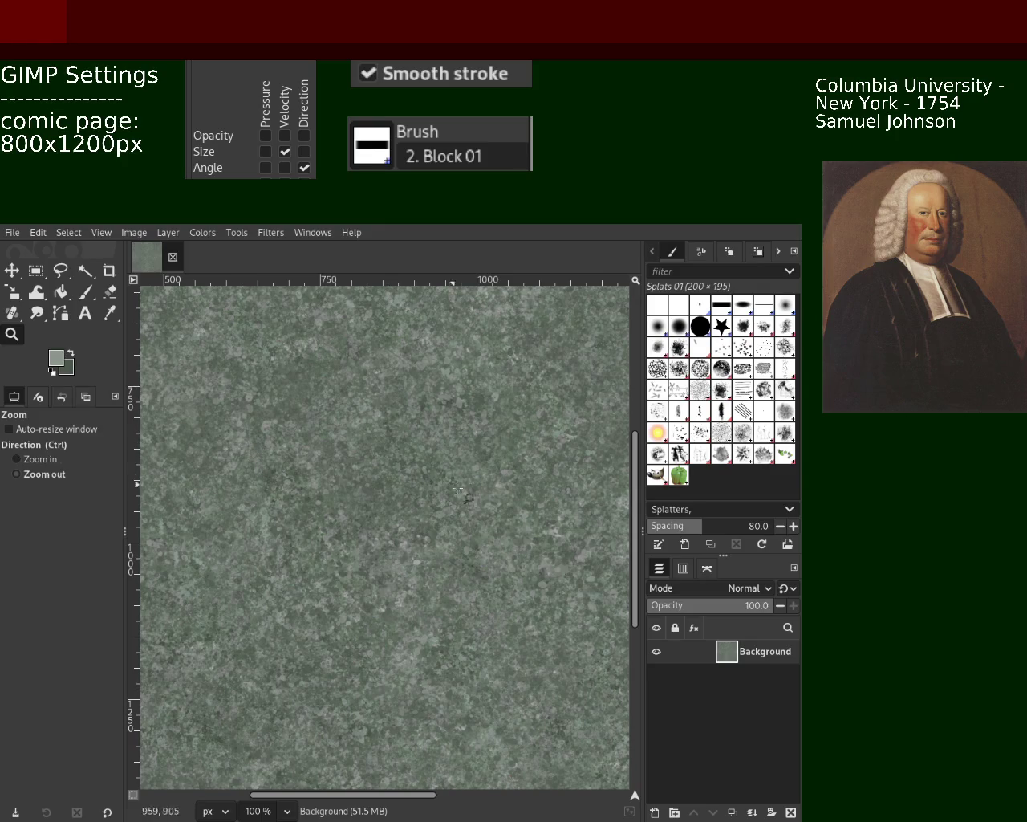
{"action": "left_click", "coordinate": [491, 509], "text": "ctrl"}
{"action": "left_click", "coordinate": [490, 505], "text": "ctrl"}
{"action": "scroll", "coordinate": [525, 479], "scroll_direction": "up", "scroll_amount": 2}
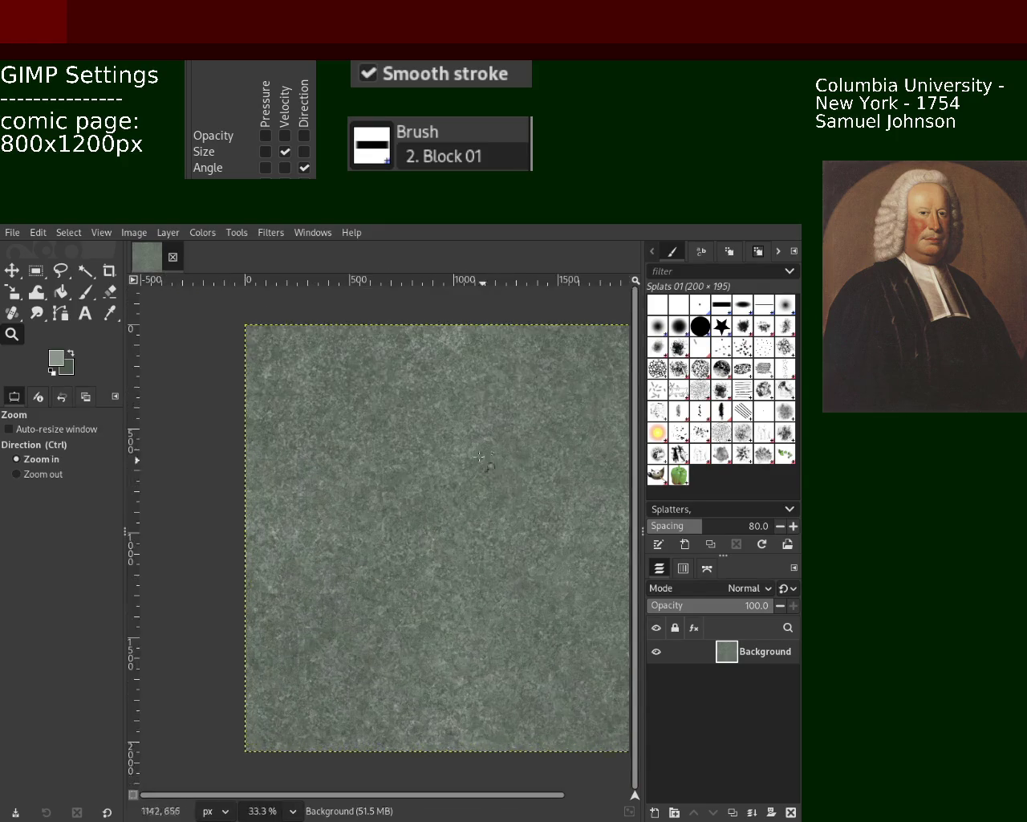
{"action": "scroll", "coordinate": [505, 476], "scroll_direction": "up", "scroll_amount": 2}
{"action": "scroll", "coordinate": [481, 472], "scroll_direction": "up", "scroll_amount": 1}
{"action": "scroll", "coordinate": [466, 470], "scroll_direction": "up", "scroll_amount": 1}
{"action": "scroll", "coordinate": [465, 469], "scroll_direction": "down", "scroll_amount": 2}
{"action": "scroll", "coordinate": [506, 472], "scroll_direction": "up", "scroll_amount": 1}
{"action": "scroll", "coordinate": [542, 474], "scroll_direction": "up", "scroll_amount": 2}
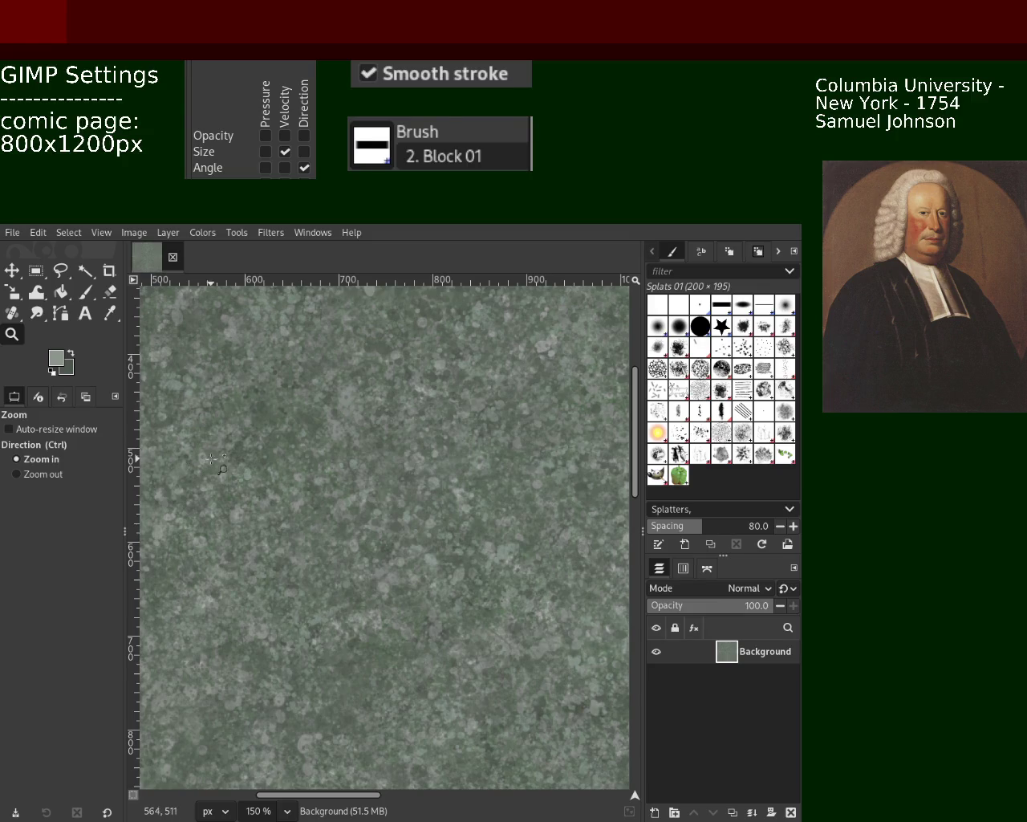
Select the Paintbrush tool, keeping Splats 01 at opacity 71 and size 200
{"action": "left_click", "coordinate": [85, 291]}
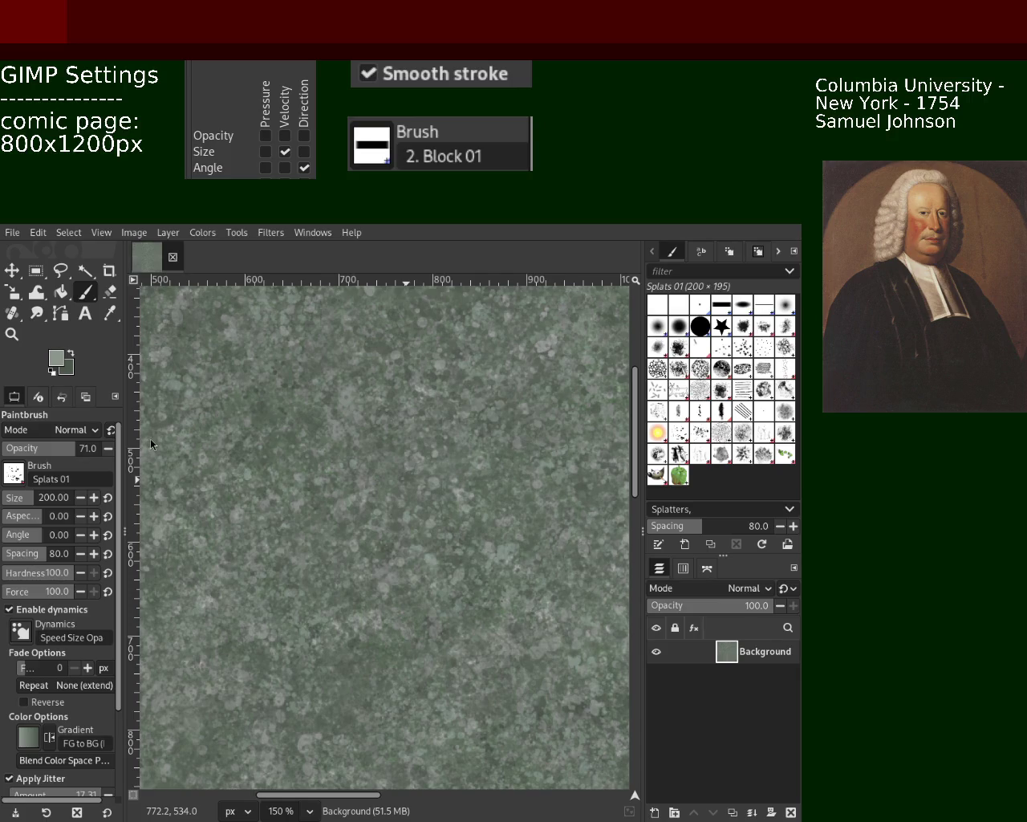
With the Zoom tool, zoom out for an overview, then close in on the texture
{"action": "key", "text": "z"}
{"action": "left_click", "coordinate": [357, 495]}
{"action": "left_click", "coordinate": [357, 506]}
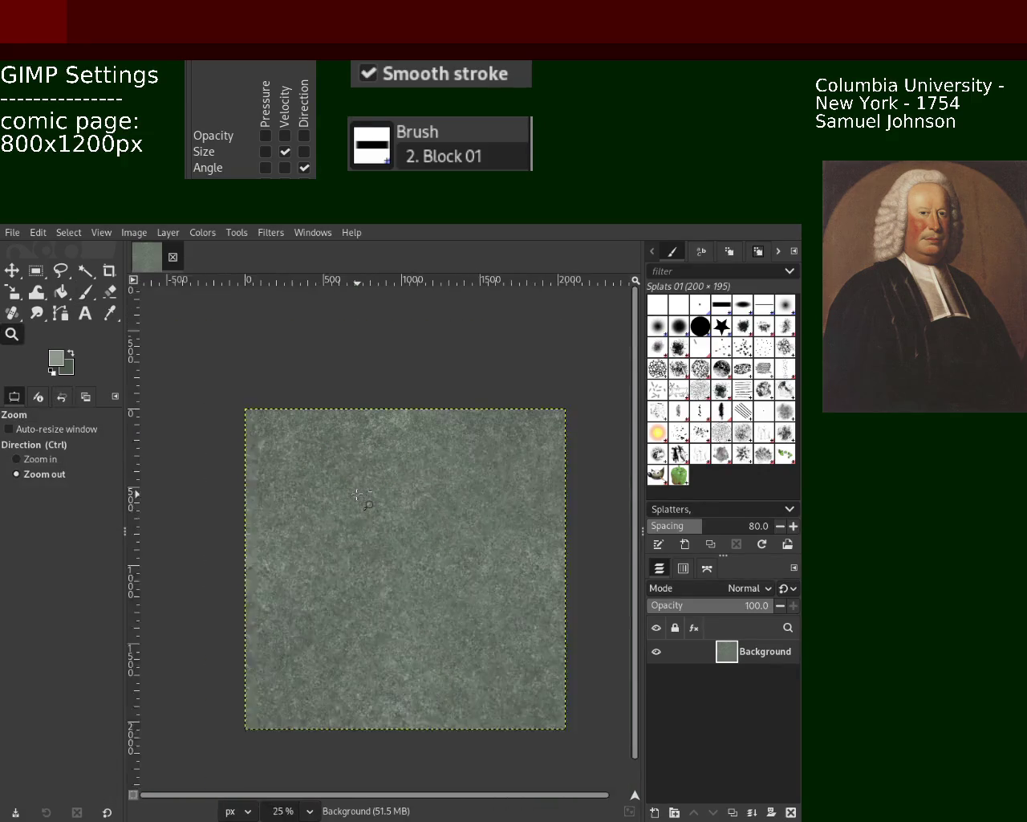
{"action": "left_click", "coordinate": [353, 549], "text": "ctrl"}
{"action": "left_click", "coordinate": [353, 549], "text": "ctrl"}
{"action": "double_click", "coordinate": [353, 549]}
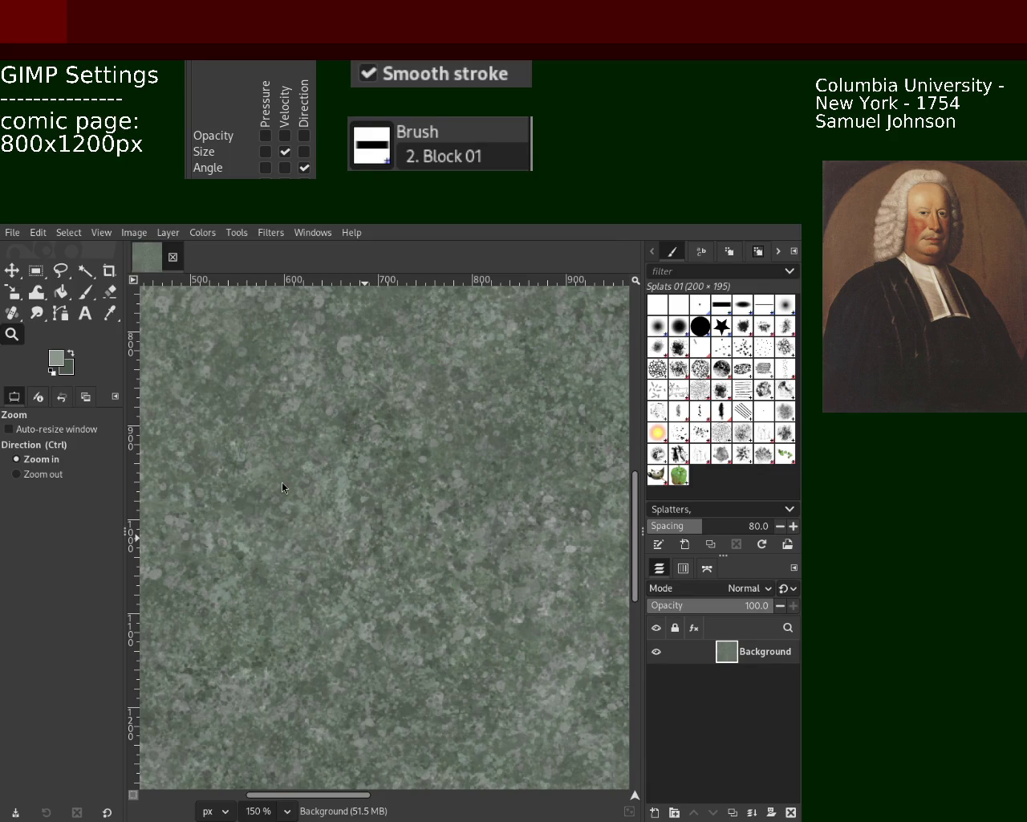
Ctrl-scroll out and back in on the speckled texture
{"action": "scroll", "coordinate": [317, 419], "scroll_direction": "down", "scroll_amount": 1}
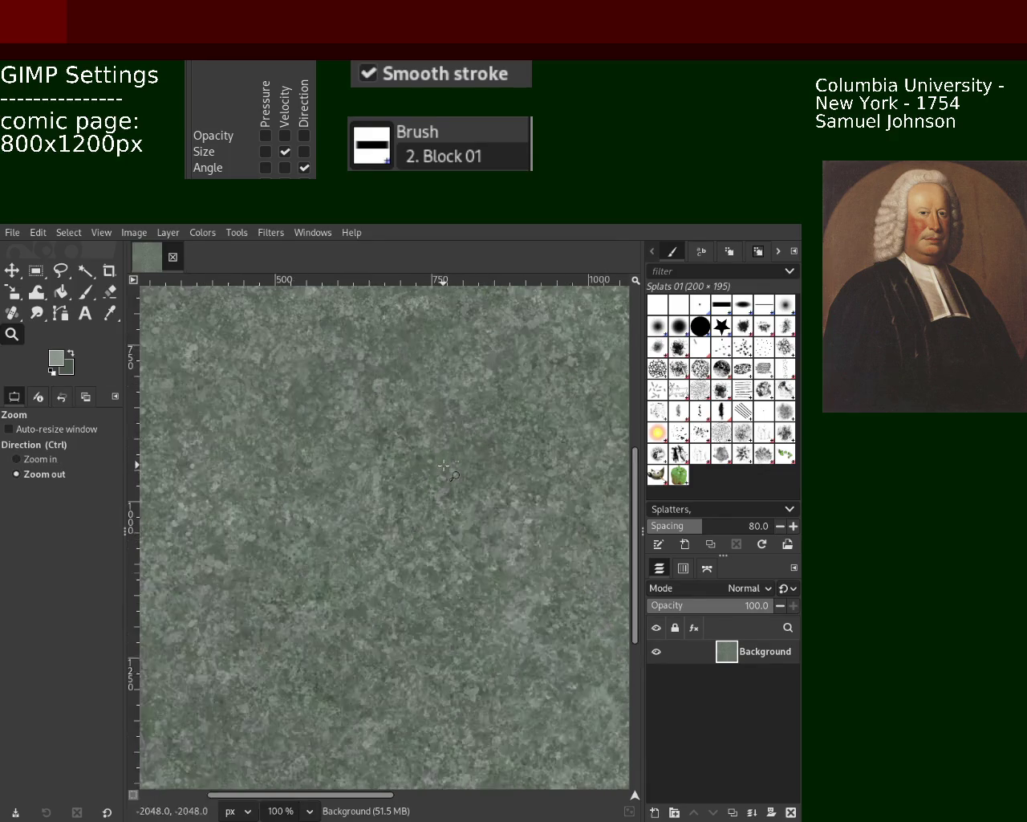
{"action": "scroll", "coordinate": [452, 473], "scroll_direction": "down", "scroll_amount": 3}
{"action": "scroll", "coordinate": [452, 472], "scroll_direction": "down", "scroll_amount": 3}
{"action": "scroll", "coordinate": [497, 438], "scroll_direction": "up", "scroll_amount": 2}
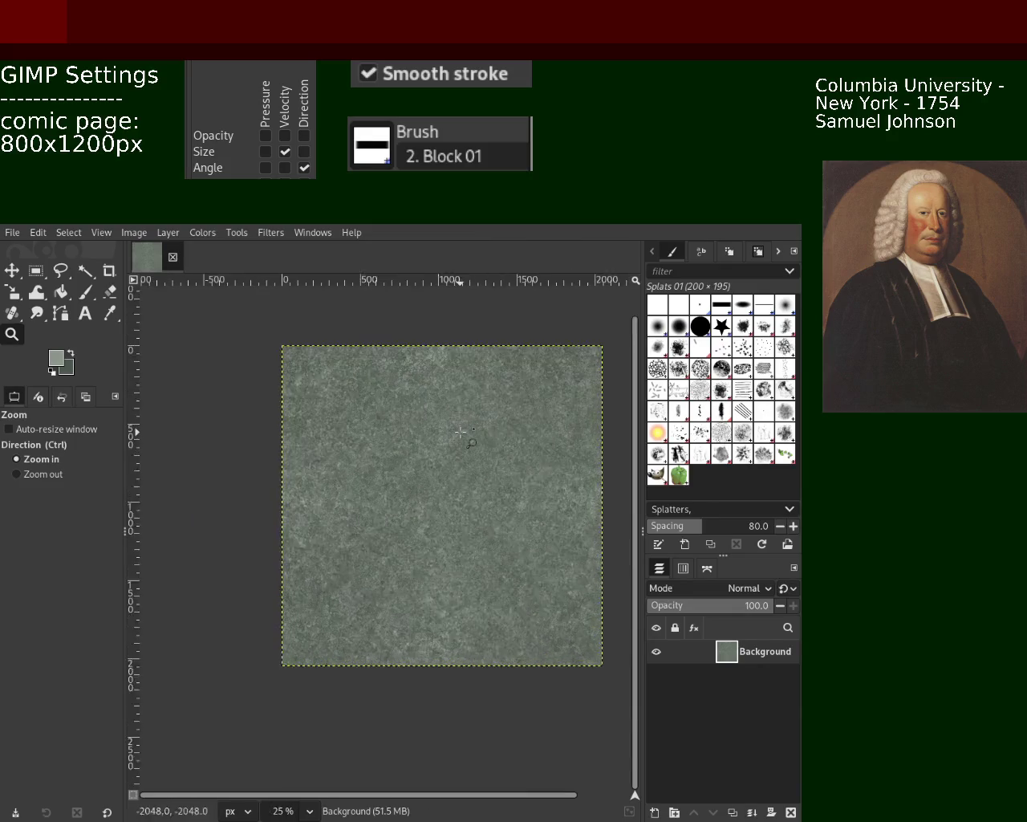
{"action": "scroll", "coordinate": [486, 437], "scroll_direction": "up", "scroll_amount": 3}
{"action": "scroll", "coordinate": [474, 435], "scroll_direction": "up", "scroll_amount": 2}
{"action": "scroll", "coordinate": [463, 433], "scroll_direction": "up", "scroll_amount": 2}
{"action": "scroll", "coordinate": [463, 433], "scroll_direction": "down", "scroll_amount": 2}
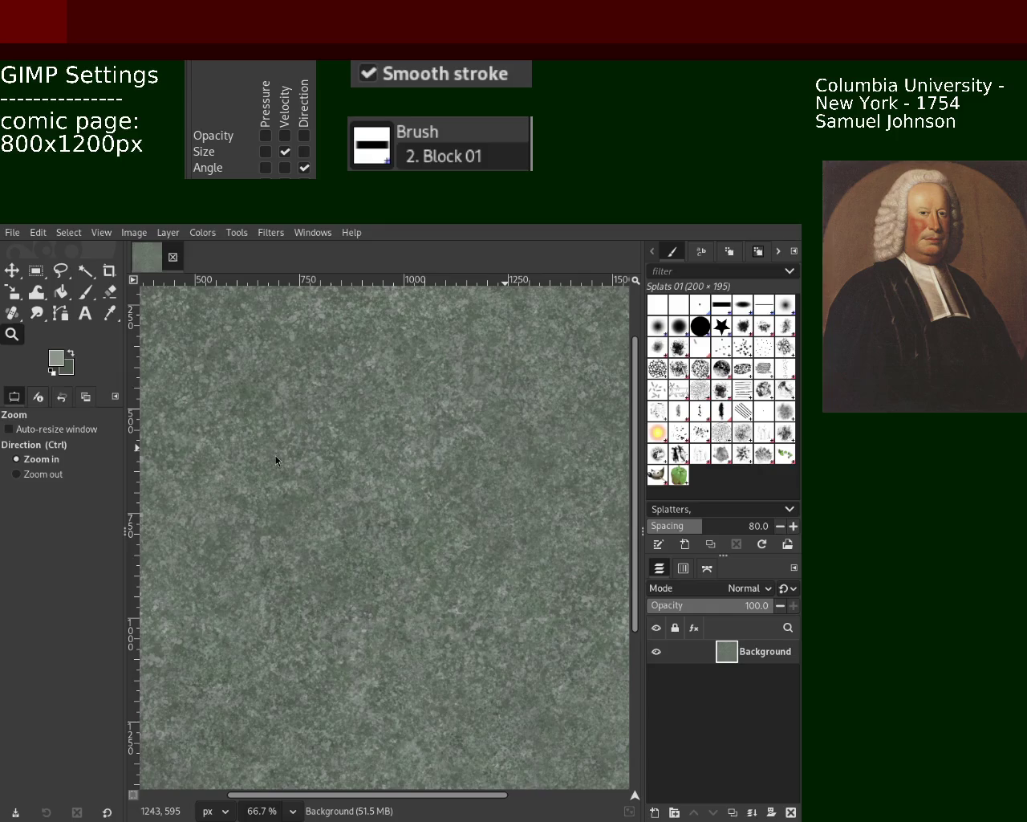
Zoom out to the whole image and back in to a full-size close-up of the texture
{"action": "left_click", "coordinate": [337, 427], "text": "ctrl"}
{"action": "left_click", "coordinate": [337, 428], "text": "ctrl"}
{"action": "left_click", "coordinate": [310, 420]}
{"action": "left_click", "coordinate": [353, 430]}
{"action": "left_click", "coordinate": [406, 442]}
{"action": "left_click", "coordinate": [406, 443], "text": "ctrl"}
{"action": "left_click", "coordinate": [406, 442], "text": "ctrl"}
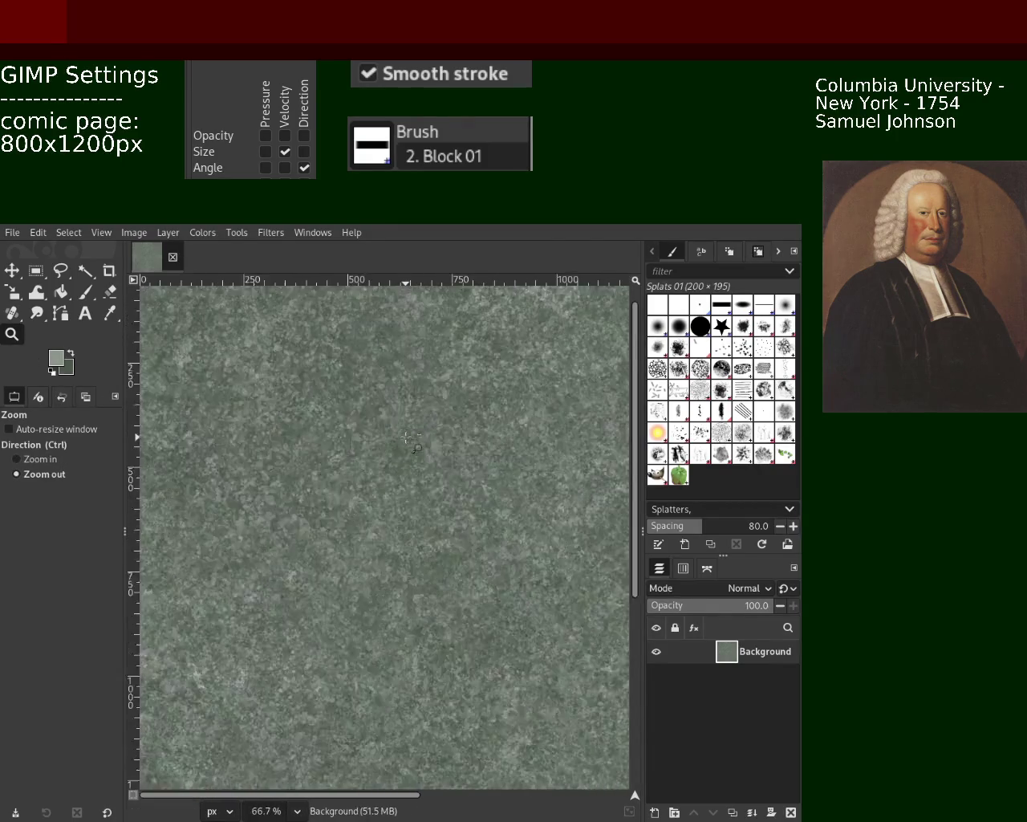
{"action": "left_click", "coordinate": [401, 466], "text": "ctrl"}
{"action": "left_click", "coordinate": [397, 489]}
{"action": "left_click", "coordinate": [391, 522]}
{"action": "left_click", "coordinate": [391, 522]}
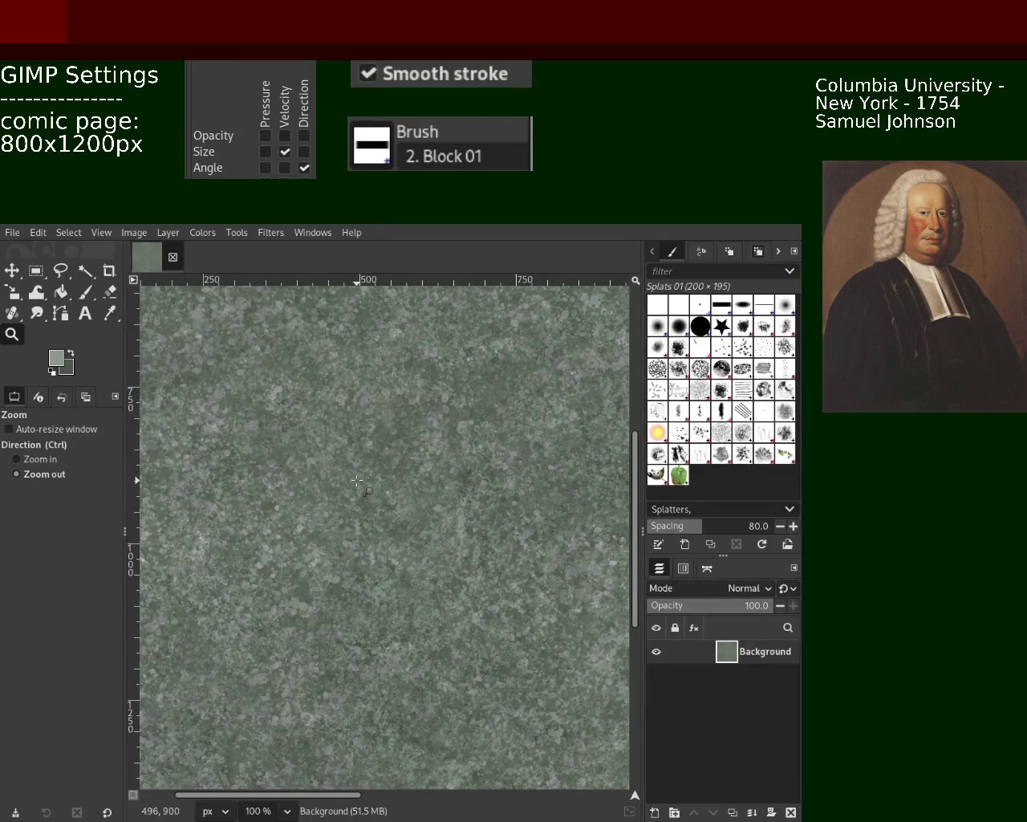
{"action": "left_click", "coordinate": [353, 562], "text": "ctrl"}
{"action": "left_click", "coordinate": [289, 562]}
{"action": "left_click", "coordinate": [289, 562]}
Dab Splats 01 splatters across the centre-left, then sample a darker green and splatter the left side
{"action": "left_click", "coordinate": [85, 292]}
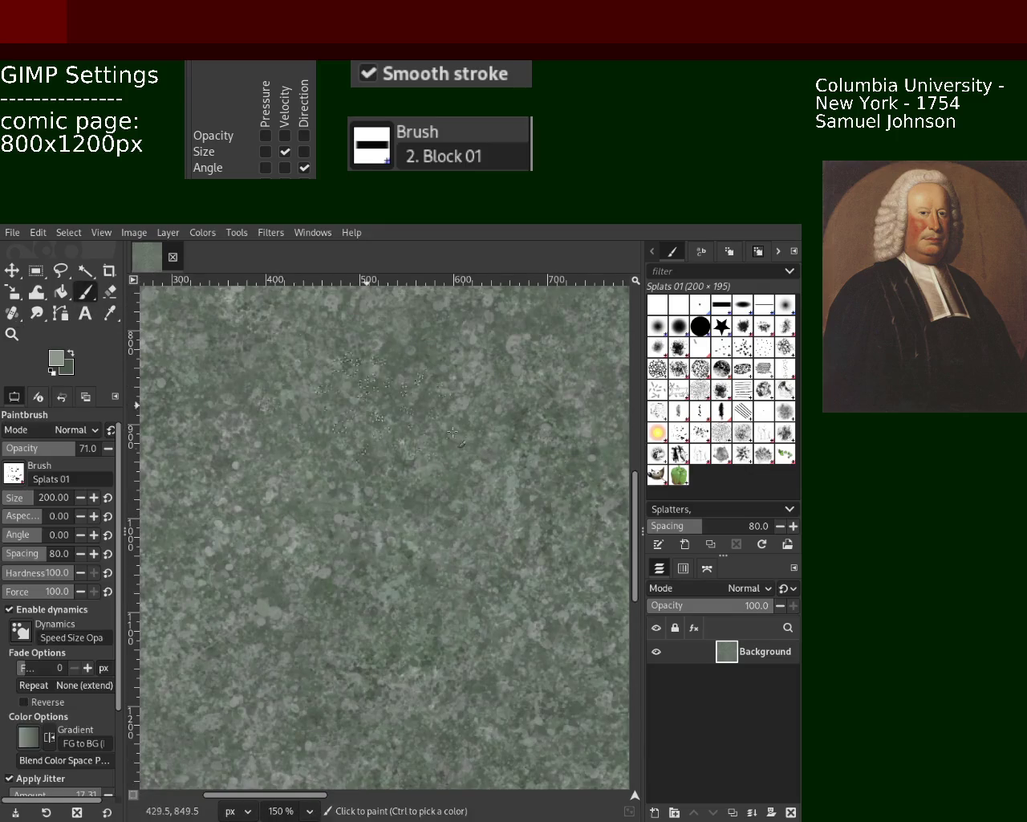
{"action": "left_click_drag", "start_coordinate": [240, 482], "coordinate": [321, 521]}
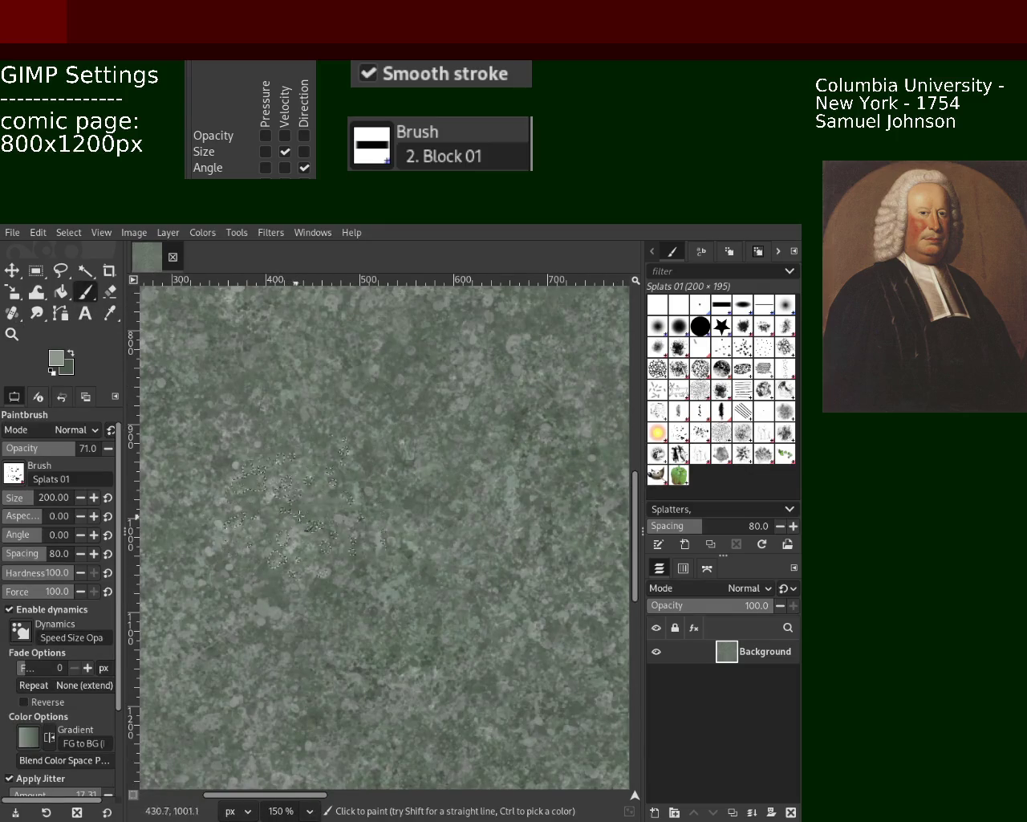
{"action": "left_click", "coordinate": [337, 479], "text": "ctrl"}
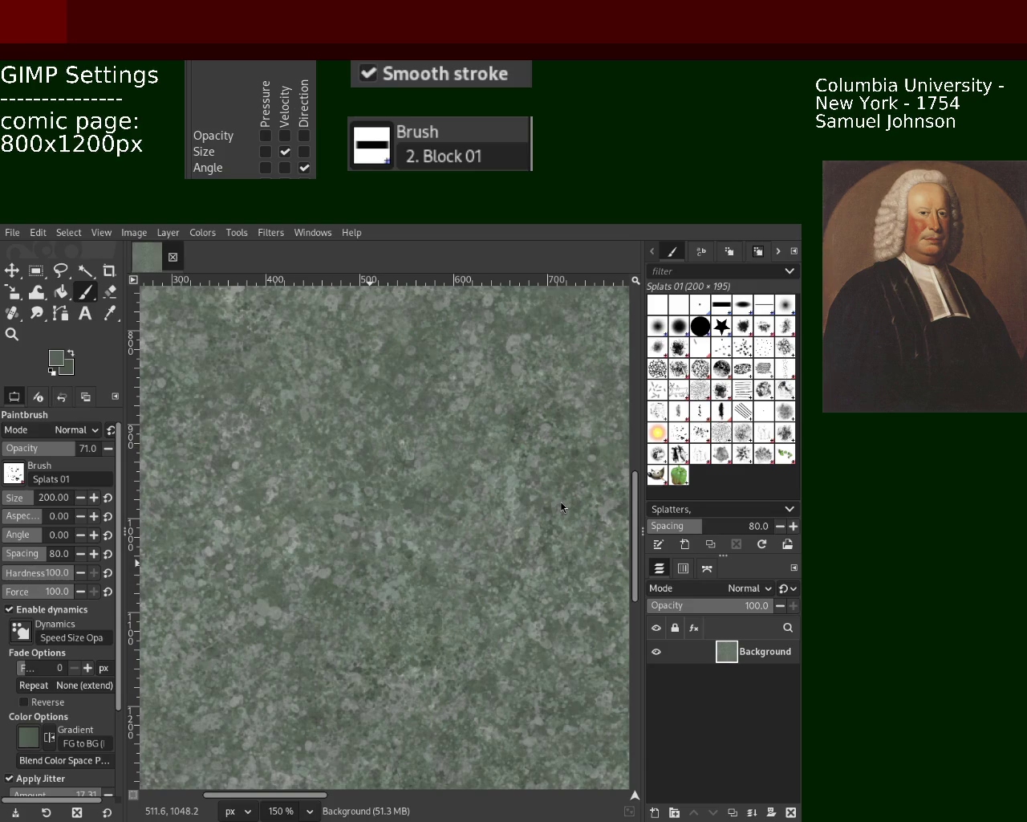
{"action": "left_click_drag", "start_coordinate": [185, 495], "coordinate": [146, 456]}
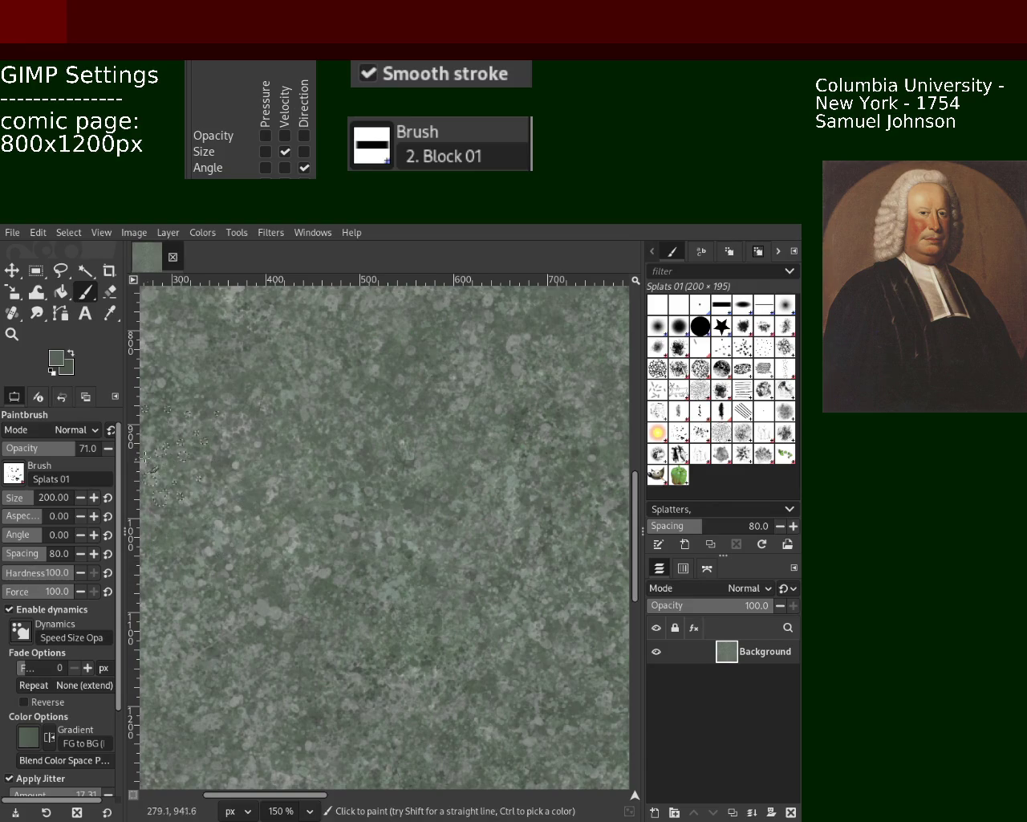
{"action": "left_click", "coordinate": [12, 333]}
Ctrl-scroll out to the full painted image and back in
{"action": "scroll", "coordinate": [401, 467], "scroll_direction": "down", "scroll_amount": 2}
{"action": "scroll", "coordinate": [401, 468], "scroll_direction": "down", "scroll_amount": 4}
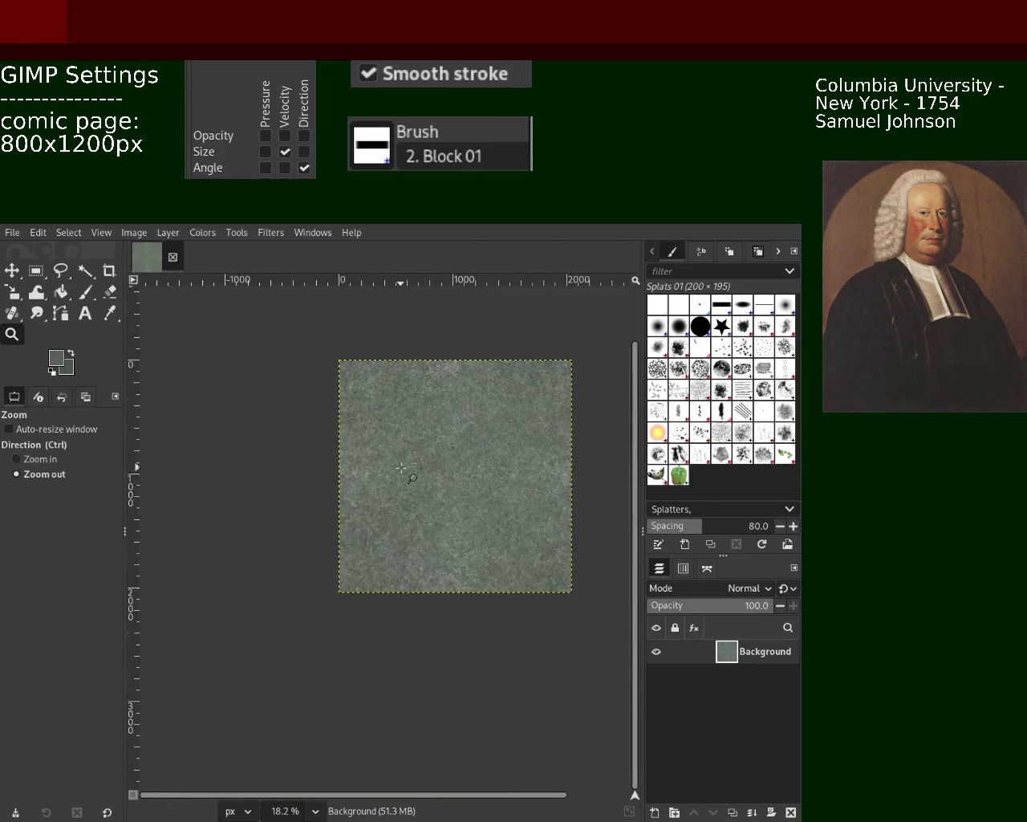
{"action": "scroll", "coordinate": [401, 468], "scroll_direction": "up", "scroll_amount": 3}
{"action": "scroll", "coordinate": [397, 466], "scroll_direction": "up", "scroll_amount": 1}
{"action": "scroll", "coordinate": [388, 463], "scroll_direction": "up", "scroll_amount": 1}
{"action": "scroll", "coordinate": [387, 463], "scroll_direction": "up", "scroll_amount": 1}
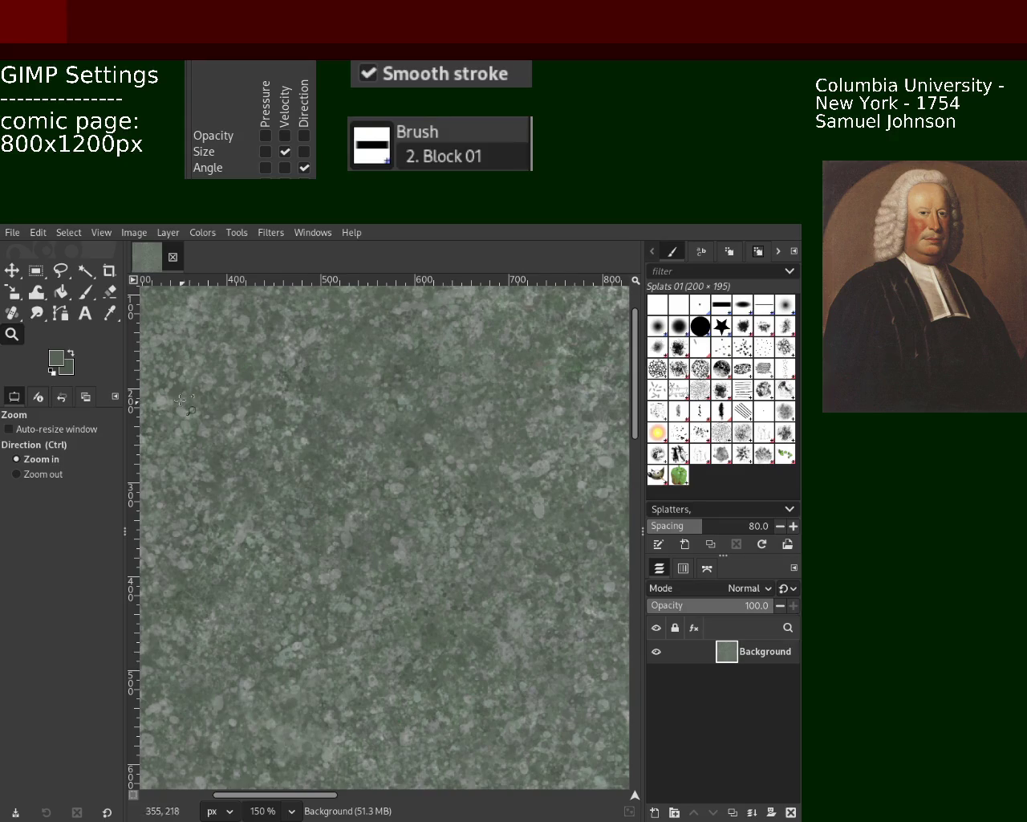
Zoom out, then back in to 200% on the upper area of the texture
{"action": "left_click", "coordinate": [44, 474]}
{"action": "left_click", "coordinate": [395, 463]}
{"action": "left_click", "coordinate": [395, 464]}
{"action": "left_click", "coordinate": [493, 477], "text": "ctrl"}
{"action": "left_click", "coordinate": [466, 457], "text": "ctrl"}
{"action": "left_click", "coordinate": [466, 458], "text": "ctrl"}
{"action": "left_click", "coordinate": [444, 444], "text": "ctrl"}
{"action": "left_click", "coordinate": [444, 444]}
{"action": "left_click", "coordinate": [444, 443], "text": "ctrl"}
{"action": "left_click", "coordinate": [445, 444], "text": "ctrl"}
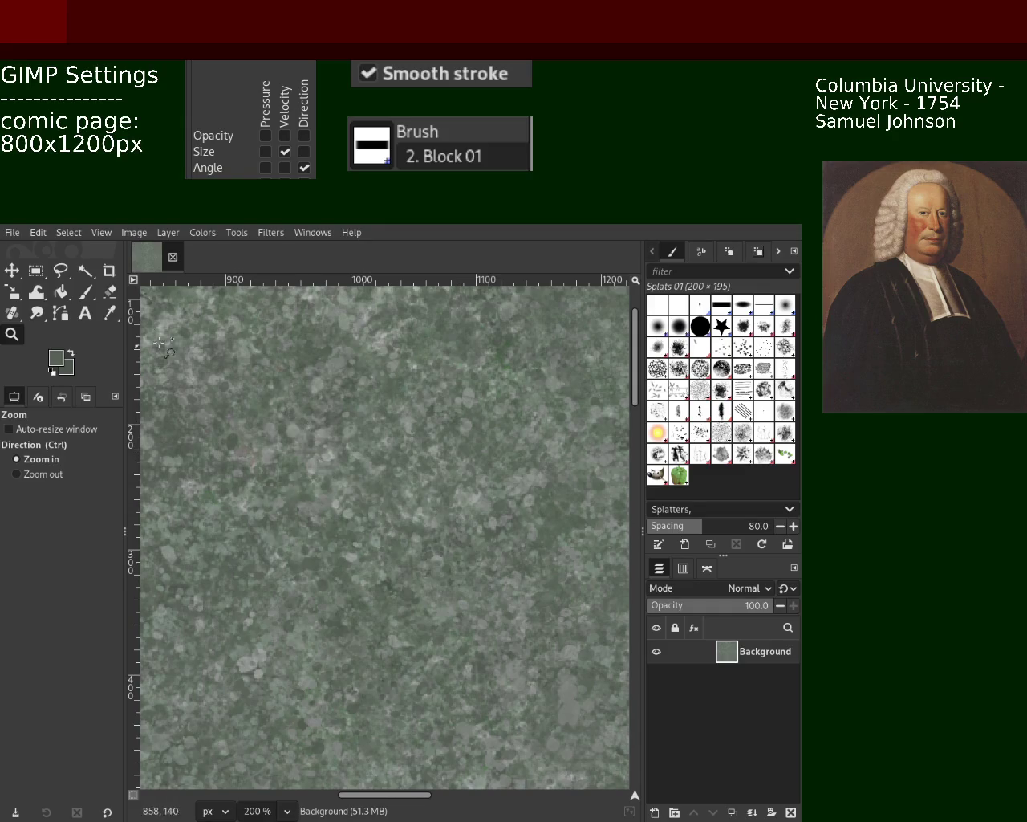
{"action": "left_click", "coordinate": [85, 292]}
Sample a lighter grey-green from the texture, then zoom out to see the image's top edge
{"action": "left_click", "coordinate": [463, 427], "text": "ctrl"}
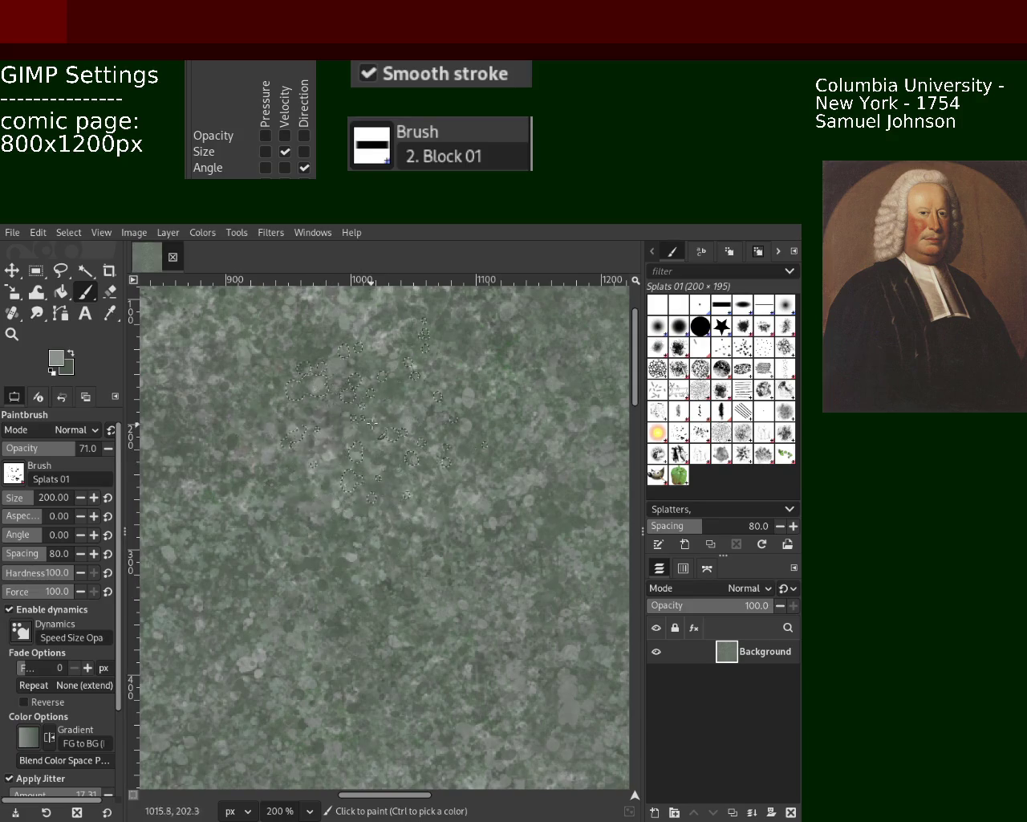
{"action": "key", "text": "z"}
{"action": "left_click", "coordinate": [359, 459]}
{"action": "left_click", "coordinate": [359, 459], "text": "ctrl"}
{"action": "left_click", "coordinate": [358, 459], "text": "ctrl"}
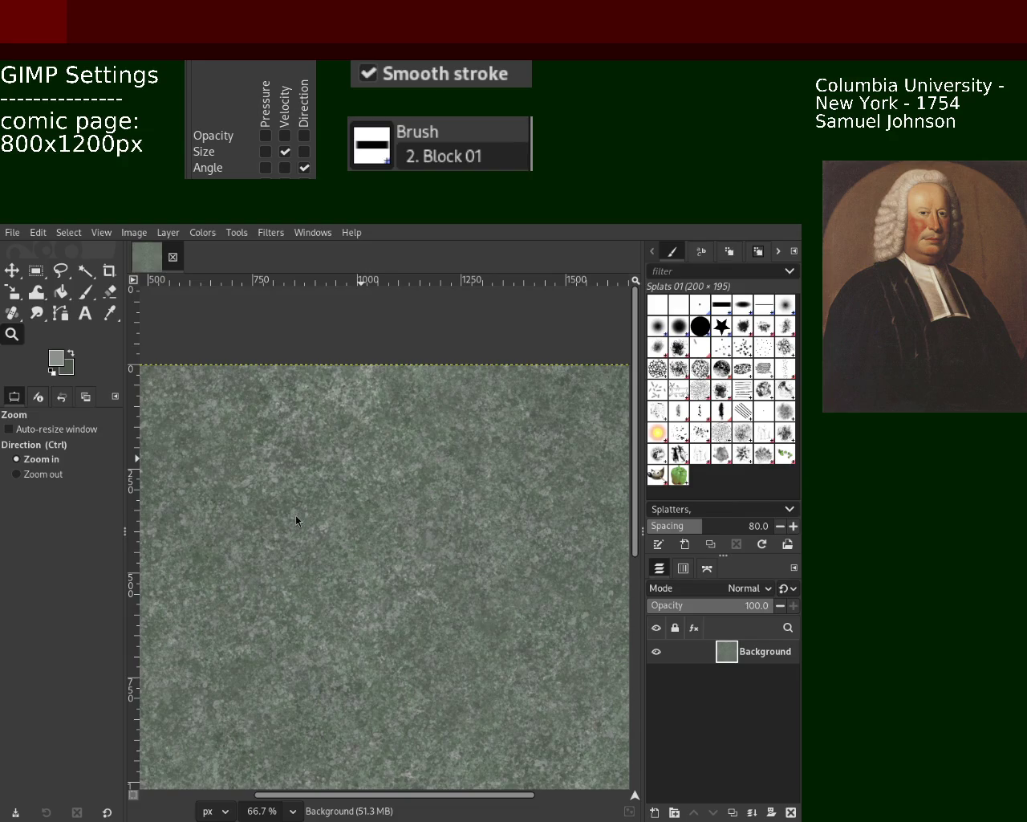
{"action": "left_click", "coordinate": [482, 473], "text": "ctrl"}
{"action": "left_click", "coordinate": [482, 474], "text": "ctrl"}
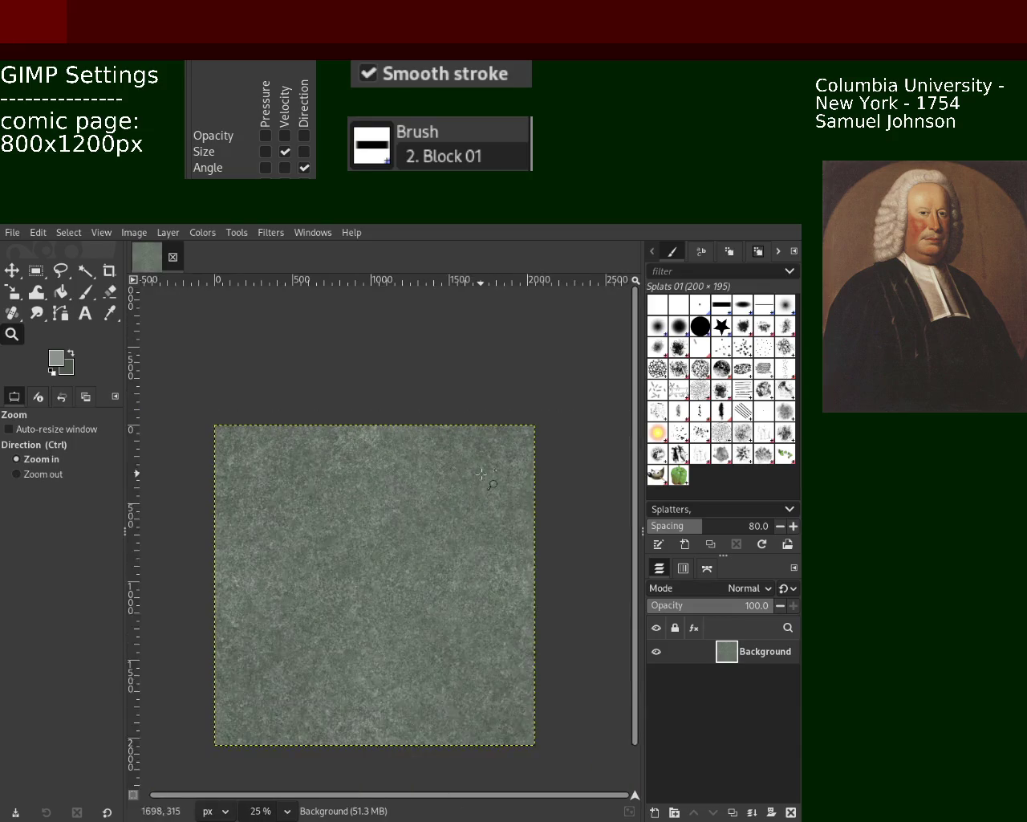
{"action": "left_click", "coordinate": [481, 474]}
{"action": "left_click", "coordinate": [482, 474]}
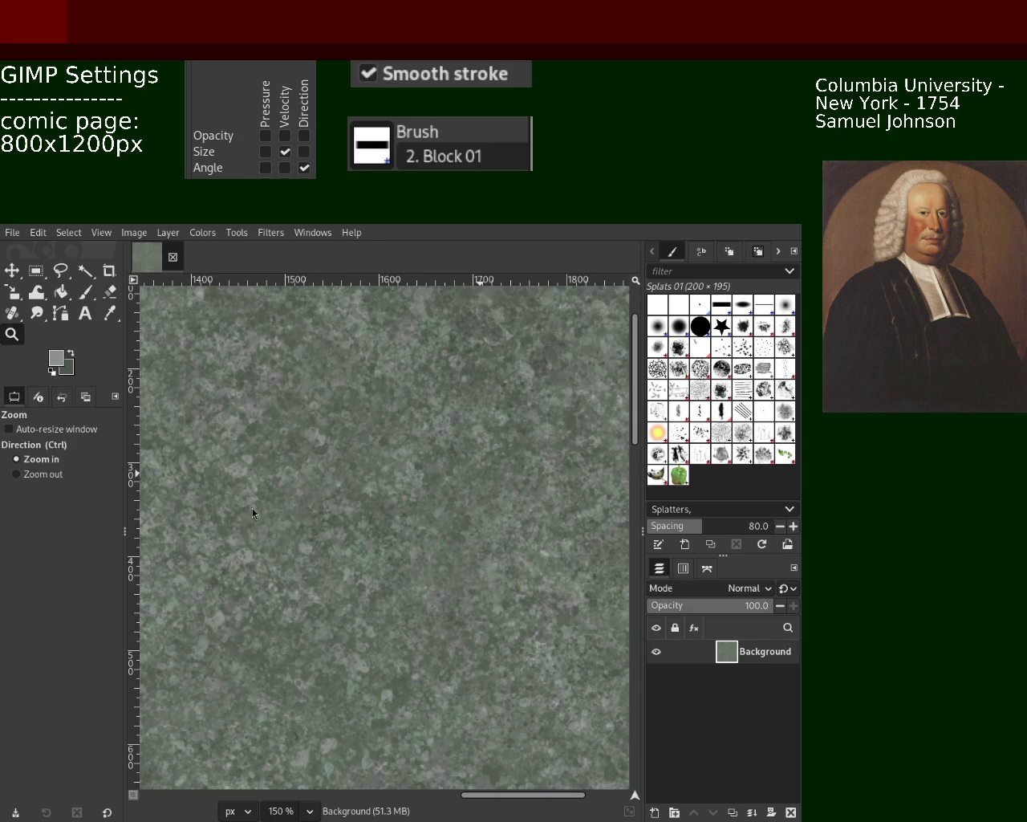
{"action": "left_click", "coordinate": [445, 460], "text": "ctrl"}
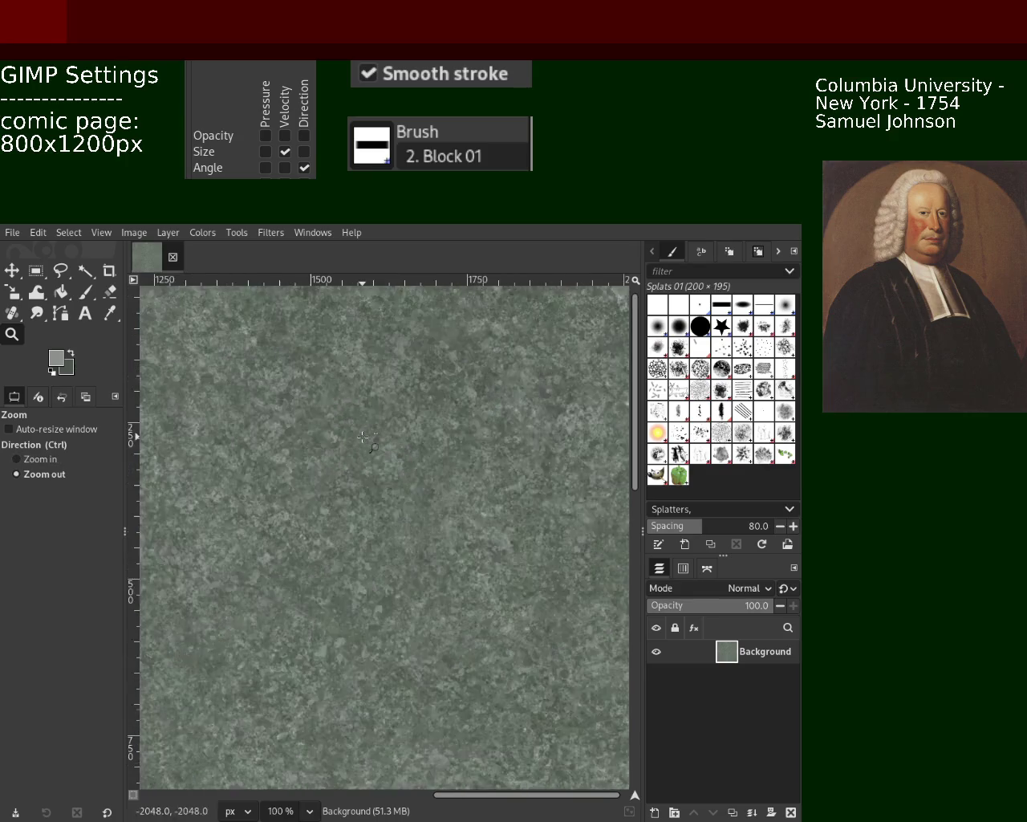
{"action": "left_click", "coordinate": [445, 460], "text": "ctrl"}
{"action": "left_click", "coordinate": [445, 460], "text": "ctrl"}
{"action": "left_click", "coordinate": [445, 460], "text": "ctrl"}
{"action": "left_click", "coordinate": [445, 460], "text": "ctrl"}
{"action": "left_click", "coordinate": [445, 460], "text": "ctrl"}
{"action": "left_click", "coordinate": [446, 459], "text": "ctrl"}
{"action": "left_click", "coordinate": [369, 511]}
{"action": "left_click", "coordinate": [369, 510]}
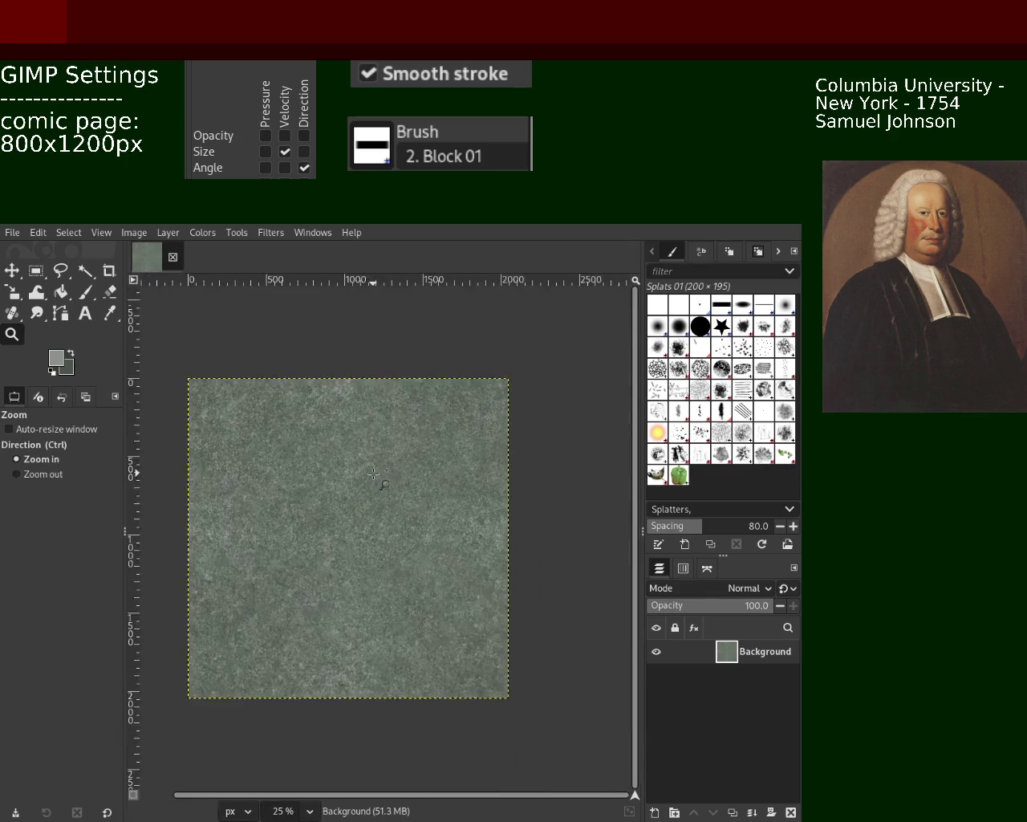
{"action": "left_click", "coordinate": [369, 511]}
{"action": "left_click", "coordinate": [369, 510], "text": "ctrl"}
{"action": "left_click", "coordinate": [370, 511]}
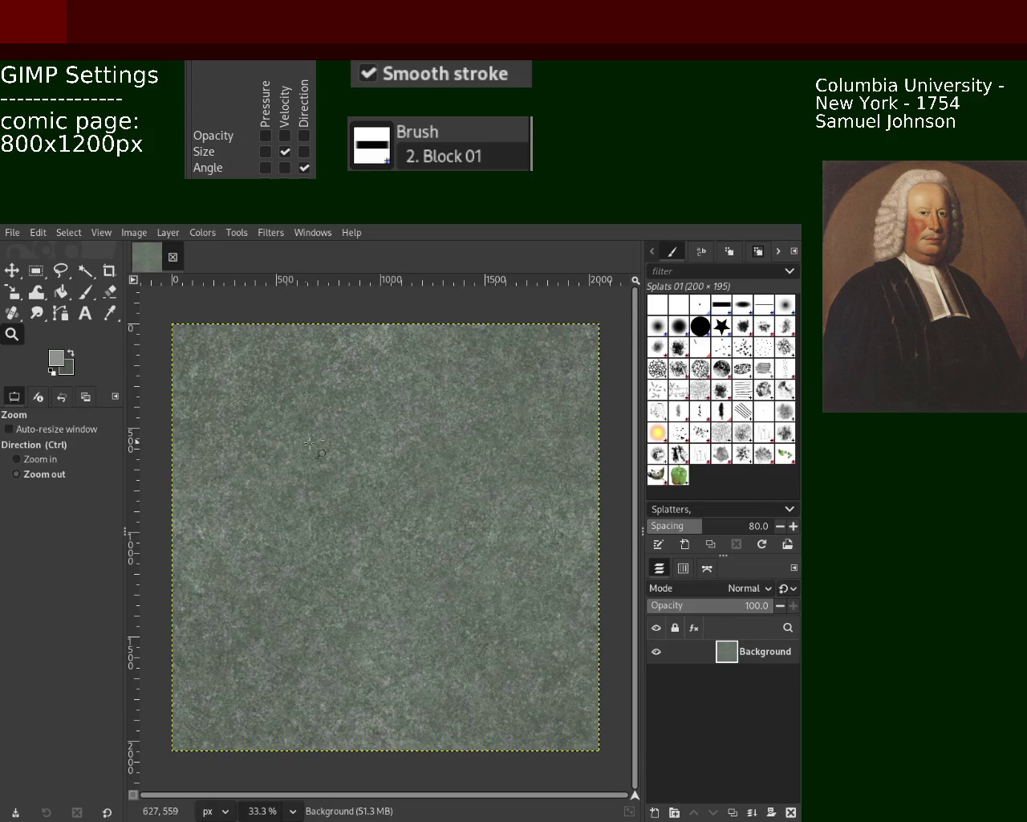
{"action": "scroll", "coordinate": [325, 454], "scroll_direction": "down", "scroll_amount": 2}
{"action": "scroll", "coordinate": [325, 453], "scroll_direction": "up", "scroll_amount": 2}
{"action": "scroll", "coordinate": [333, 499], "scroll_direction": "up", "scroll_amount": 3}
{"action": "scroll", "coordinate": [333, 499], "scroll_direction": "down", "scroll_amount": 1}
{"action": "scroll", "coordinate": [337, 499], "scroll_direction": "down", "scroll_amount": 1}
{"action": "scroll", "coordinate": [345, 498], "scroll_direction": "up", "scroll_amount": 1}
{"action": "scroll", "coordinate": [353, 496], "scroll_direction": "up", "scroll_amount": 1}
{"action": "scroll", "coordinate": [353, 496], "scroll_direction": "down", "scroll_amount": 2}
{"action": "scroll", "coordinate": [489, 562], "scroll_direction": "up", "scroll_amount": 1}
{"action": "scroll", "coordinate": [428, 544], "scroll_direction": "up", "scroll_amount": 1}
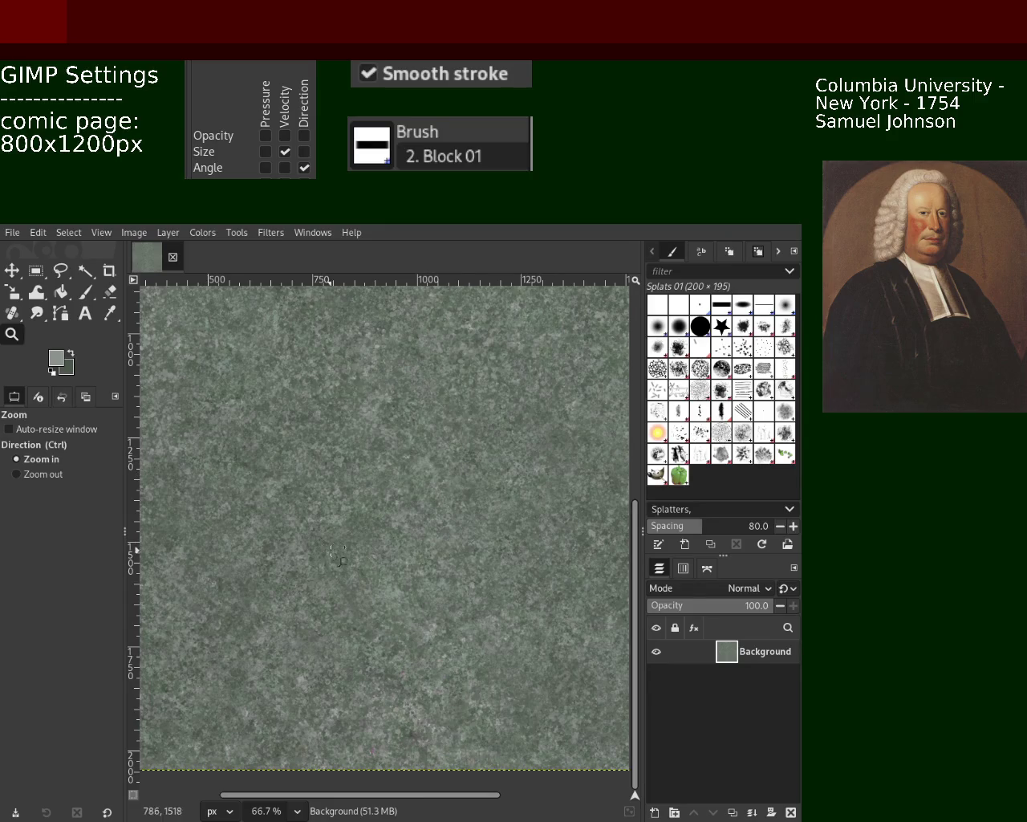
{"action": "left_click", "coordinate": [420, 443], "text": "ctrl"}
{"action": "left_click", "coordinate": [420, 444]}
{"action": "left_click", "coordinate": [421, 444]}
{"action": "left_click", "coordinate": [420, 444]}
{"action": "left_click", "coordinate": [215, 465]}
{"action": "left_click", "coordinate": [215, 464]}
{"action": "left_click", "coordinate": [215, 465]}
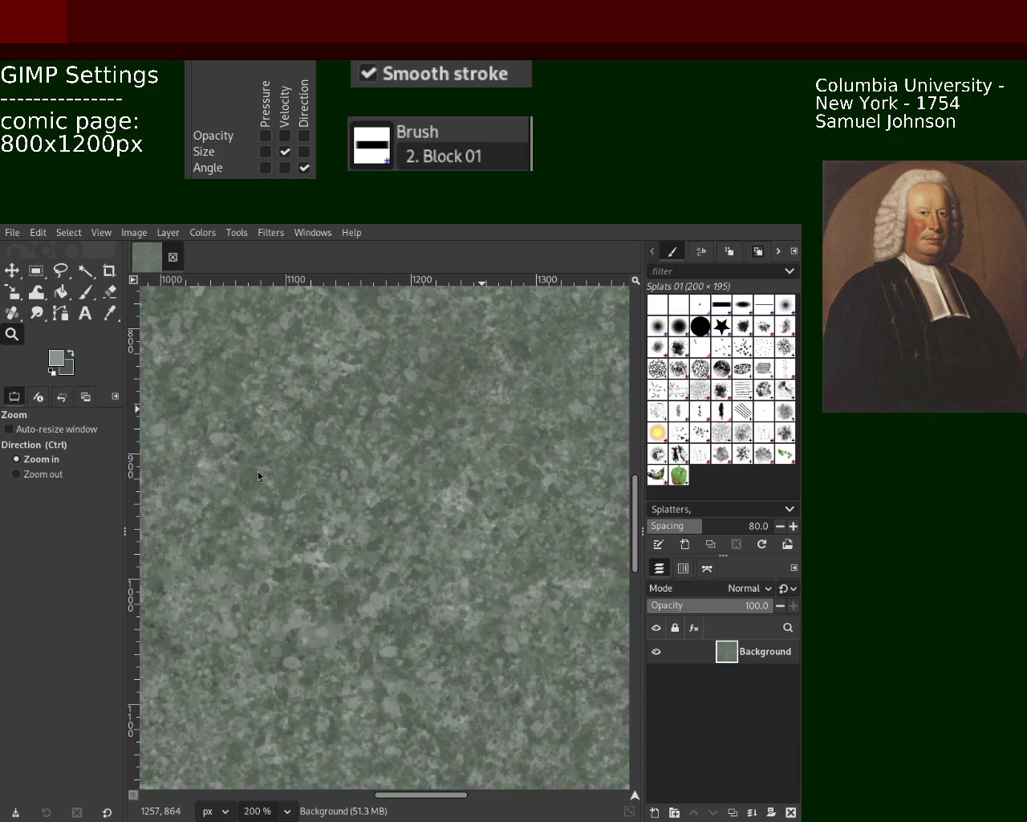
{"action": "left_click", "coordinate": [85, 293]}
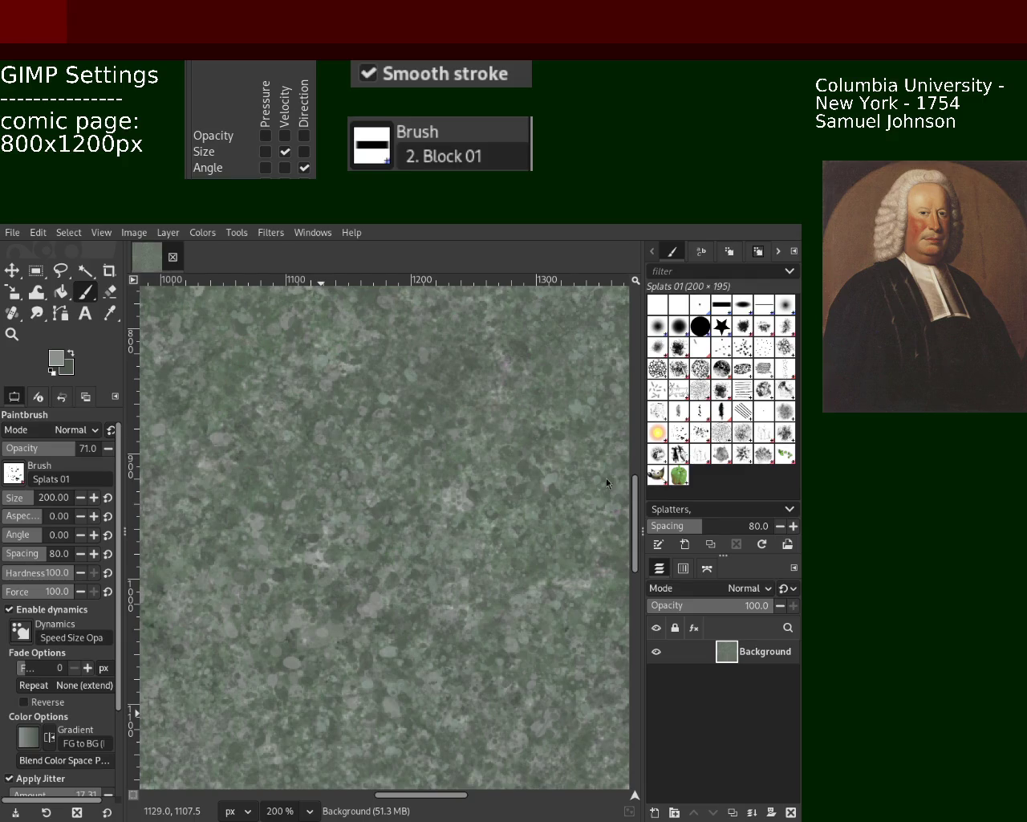
{"action": "left_click", "coordinate": [12, 334]}
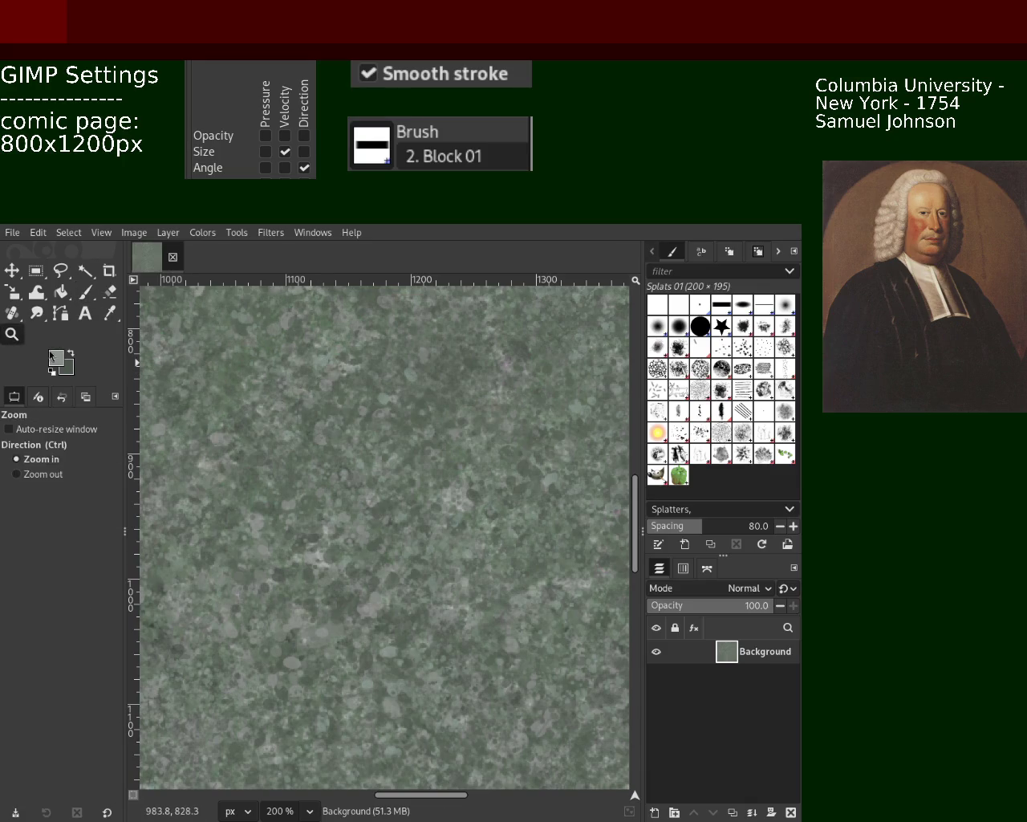
{"action": "scroll", "coordinate": [305, 410], "scroll_direction": "down", "scroll_amount": 5}
{"action": "left_click", "coordinate": [305, 409]}
{"action": "left_click", "coordinate": [404, 439]}
{"action": "left_click", "coordinate": [404, 440]}
{"action": "left_click", "coordinate": [405, 440], "text": "ctrl"}
{"action": "left_click", "coordinate": [404, 440], "text": "ctrl"}
{"action": "left_click", "coordinate": [404, 440], "text": "ctrl"}
{"action": "left_click", "coordinate": [423, 483]}
{"action": "left_click", "coordinate": [423, 484]}
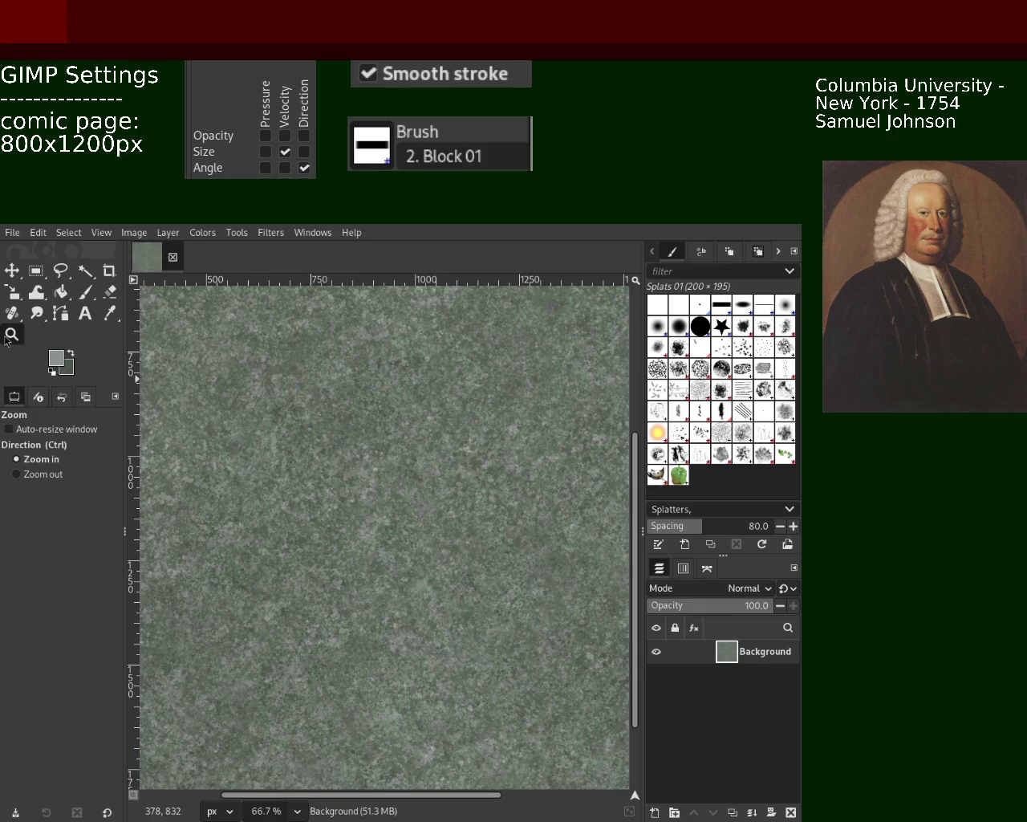
{"action": "left_click", "coordinate": [365, 415], "text": "ctrl"}
{"action": "scroll", "coordinate": [401, 434], "scroll_direction": "up", "scroll_amount": 2}
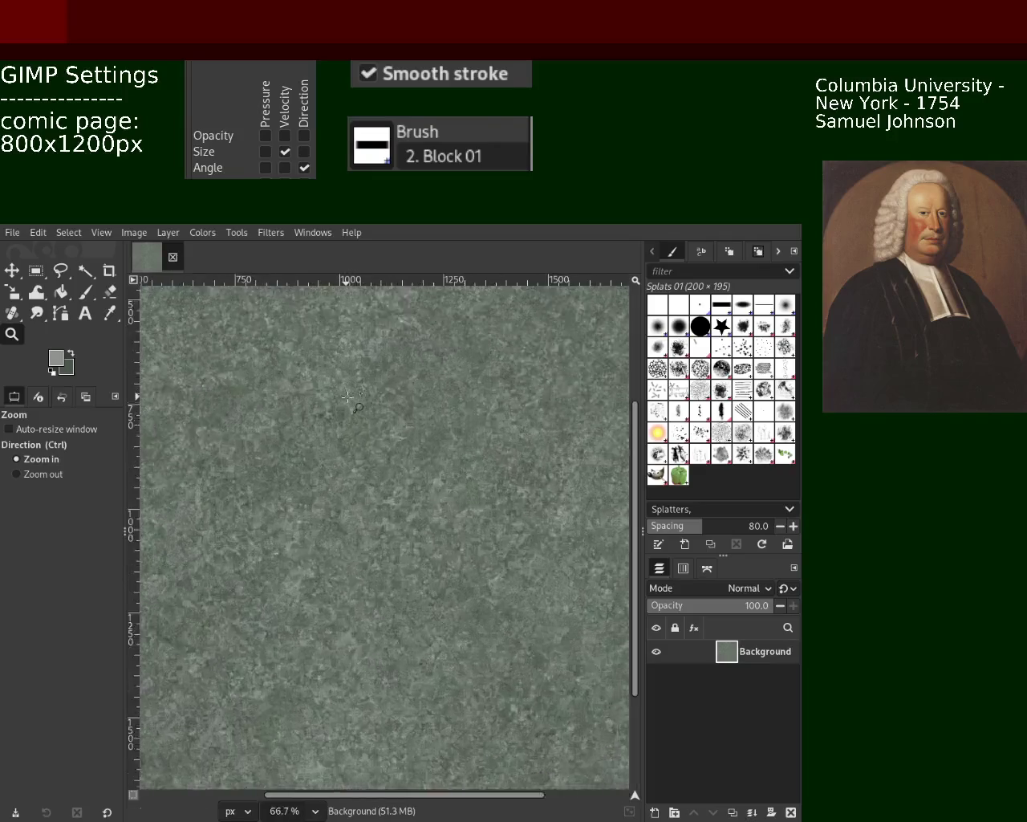
{"action": "scroll", "coordinate": [449, 462], "scroll_direction": "up", "scroll_amount": 2}
{"action": "scroll", "coordinate": [492, 486], "scroll_direction": "up", "scroll_amount": 1}
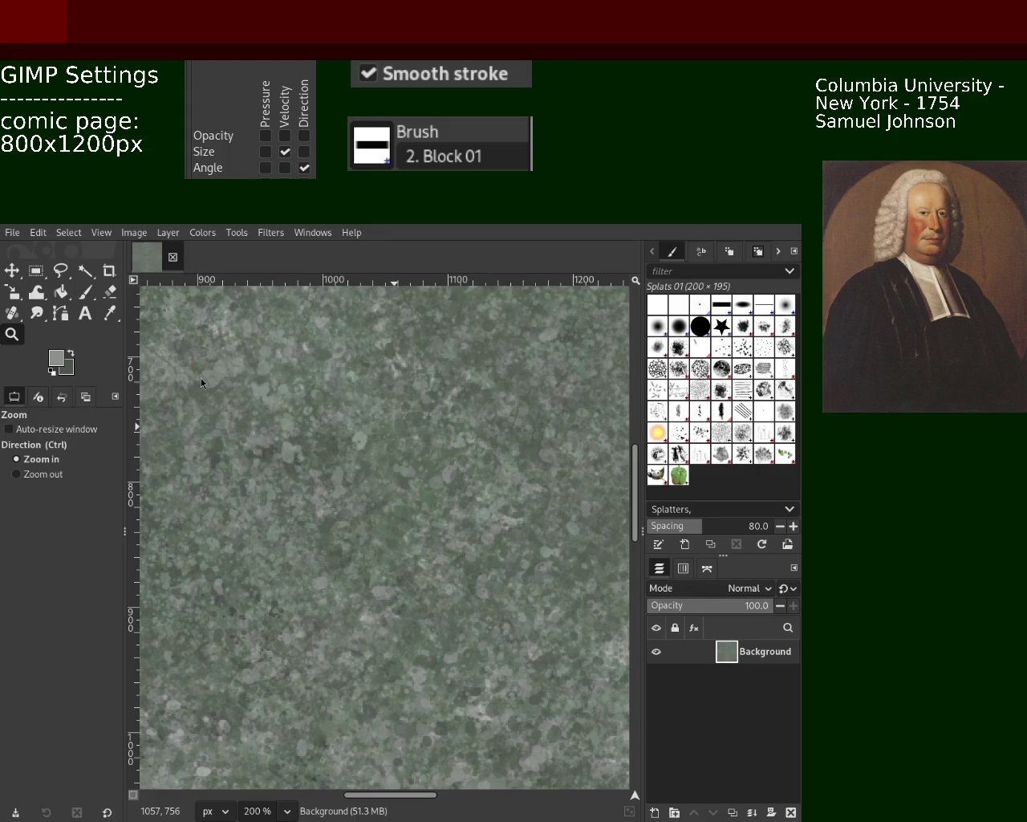
Switch to the Paintbrush (P) to dab more Splats 01 splatters
{"action": "key", "text": "p"}
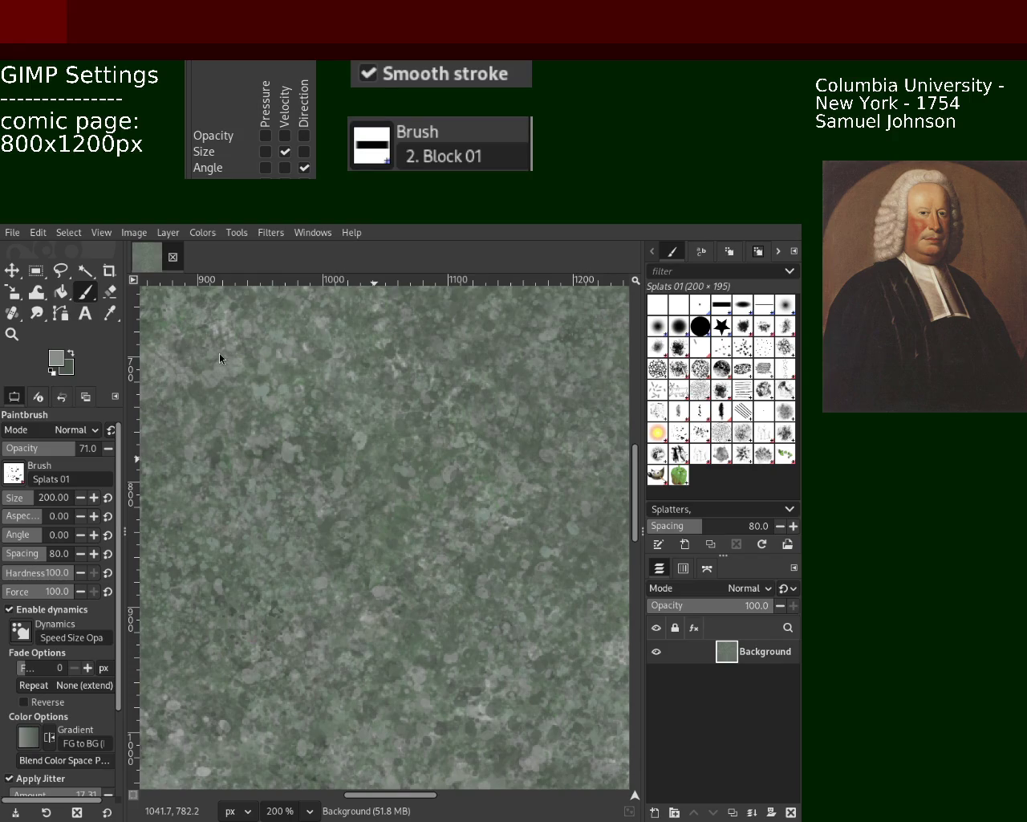
Zoom in and out across the stone texture, then view the whole canvas
{"action": "left_click", "coordinate": [11, 334]}
{"action": "scroll", "coordinate": [260, 412], "scroll_direction": "down", "scroll_amount": 2}
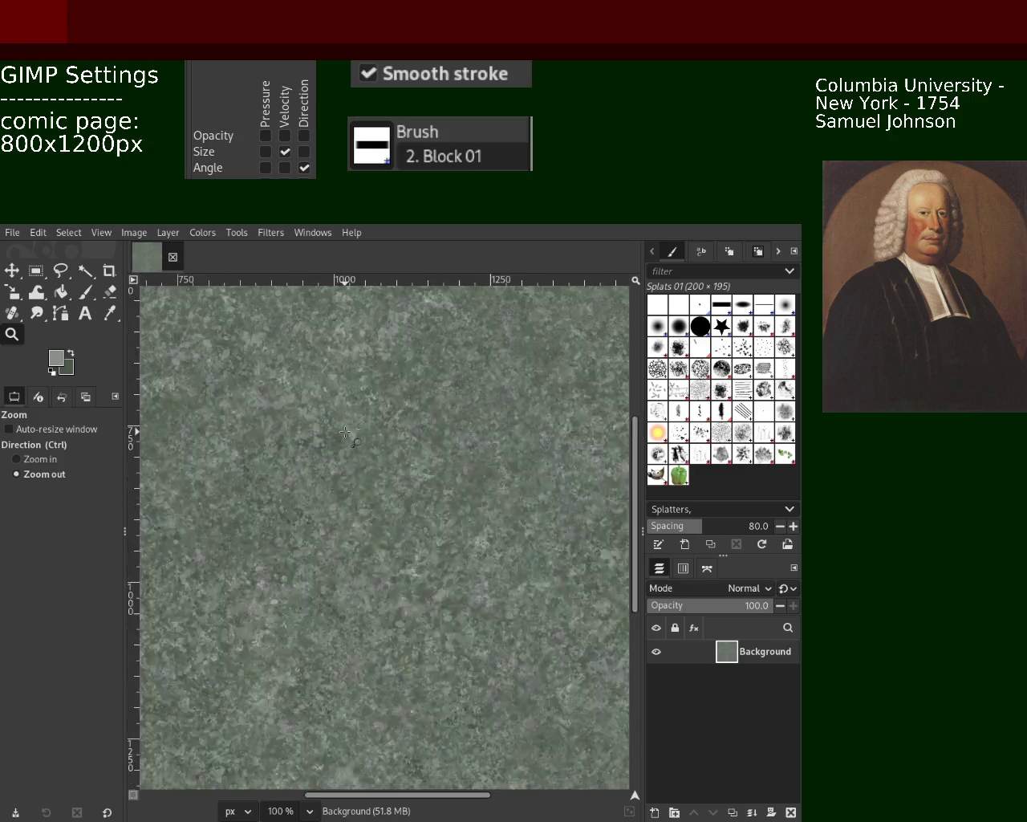
{"action": "scroll", "coordinate": [288, 416], "scroll_direction": "down", "scroll_amount": 3}
{"action": "scroll", "coordinate": [321, 419], "scroll_direction": "down", "scroll_amount": 3}
{"action": "scroll", "coordinate": [340, 422], "scroll_direction": "up", "scroll_amount": 3}
{"action": "scroll", "coordinate": [341, 422], "scroll_direction": "up", "scroll_amount": 2}
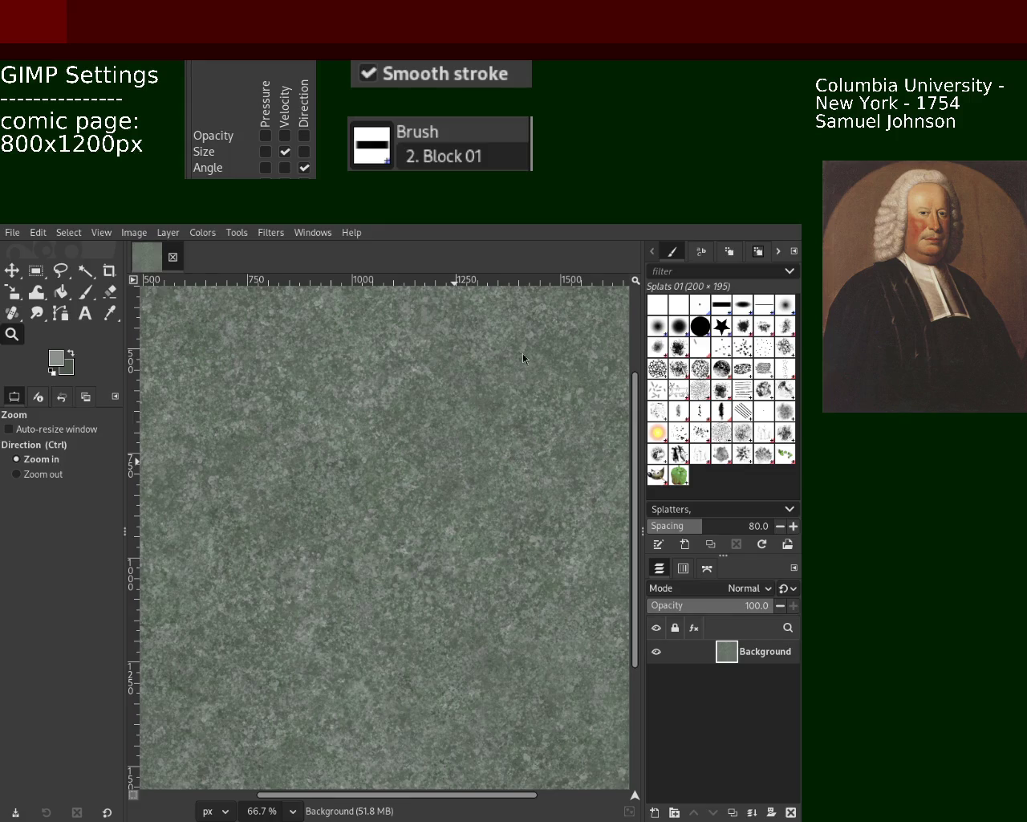
{"action": "left_click", "coordinate": [24, 474]}
{"action": "scroll", "coordinate": [399, 447], "scroll_direction": "down", "scroll_amount": 4}
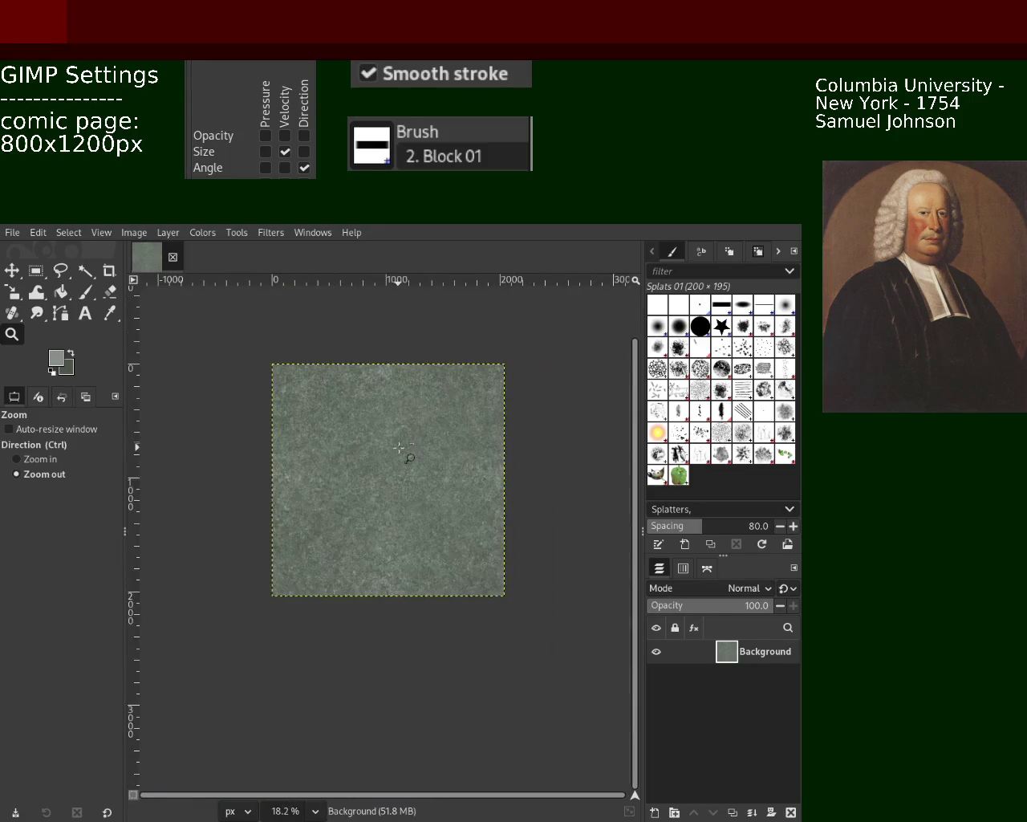
{"action": "scroll", "coordinate": [398, 441], "scroll_direction": "up", "scroll_amount": 1}
{"action": "scroll", "coordinate": [393, 434], "scroll_direction": "up", "scroll_amount": 2}
{"action": "scroll", "coordinate": [391, 428], "scroll_direction": "up", "scroll_amount": 4}
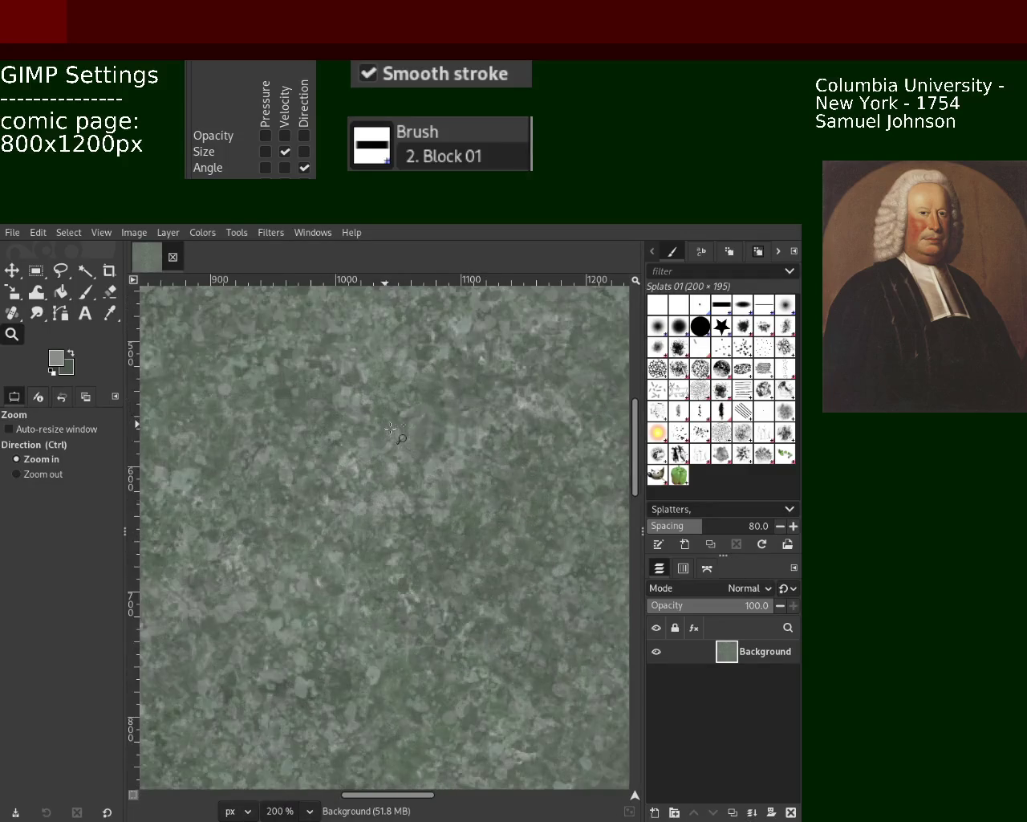
Set the splatter brush's paint colour to a darker green sampled from the texture
{"action": "left_click", "coordinate": [85, 291]}
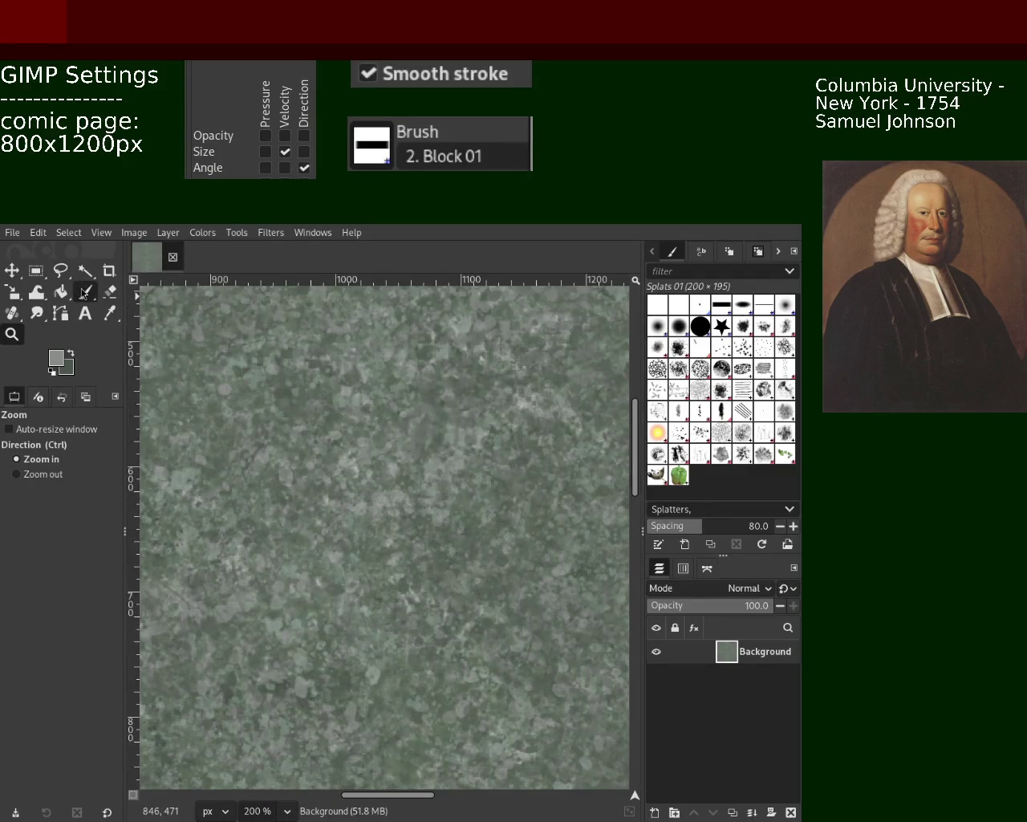
{"action": "left_click", "coordinate": [477, 498], "text": "ctrl"}
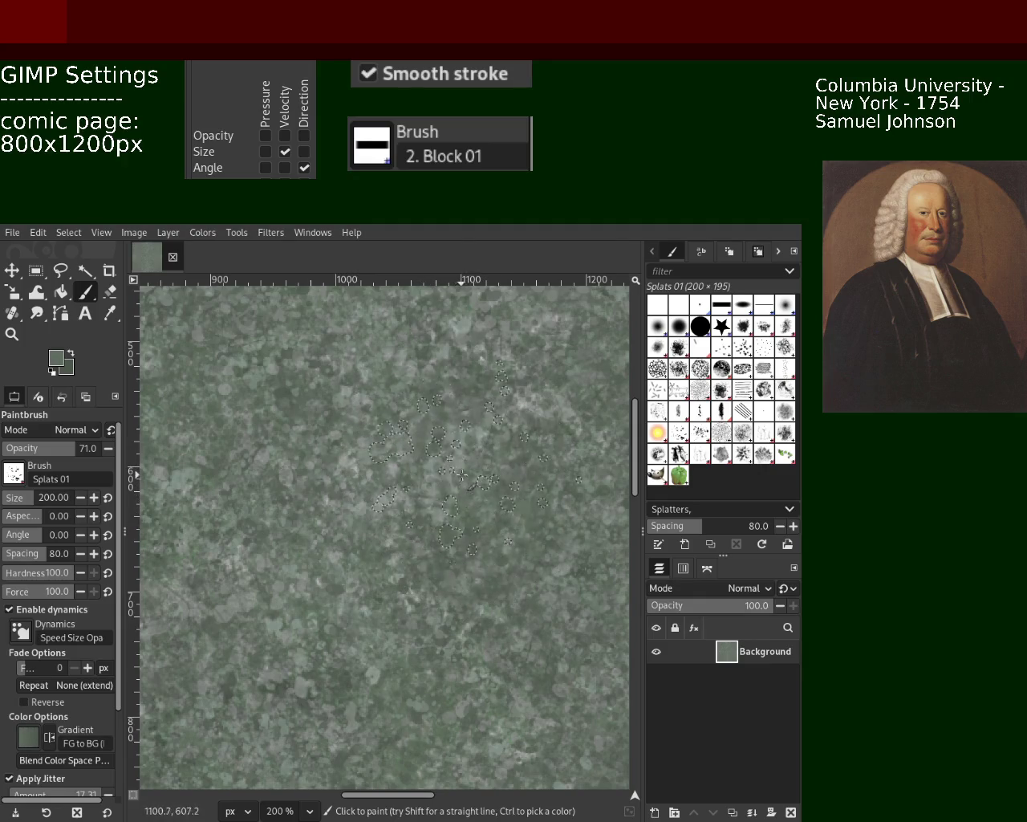
{"action": "key", "text": "z"}
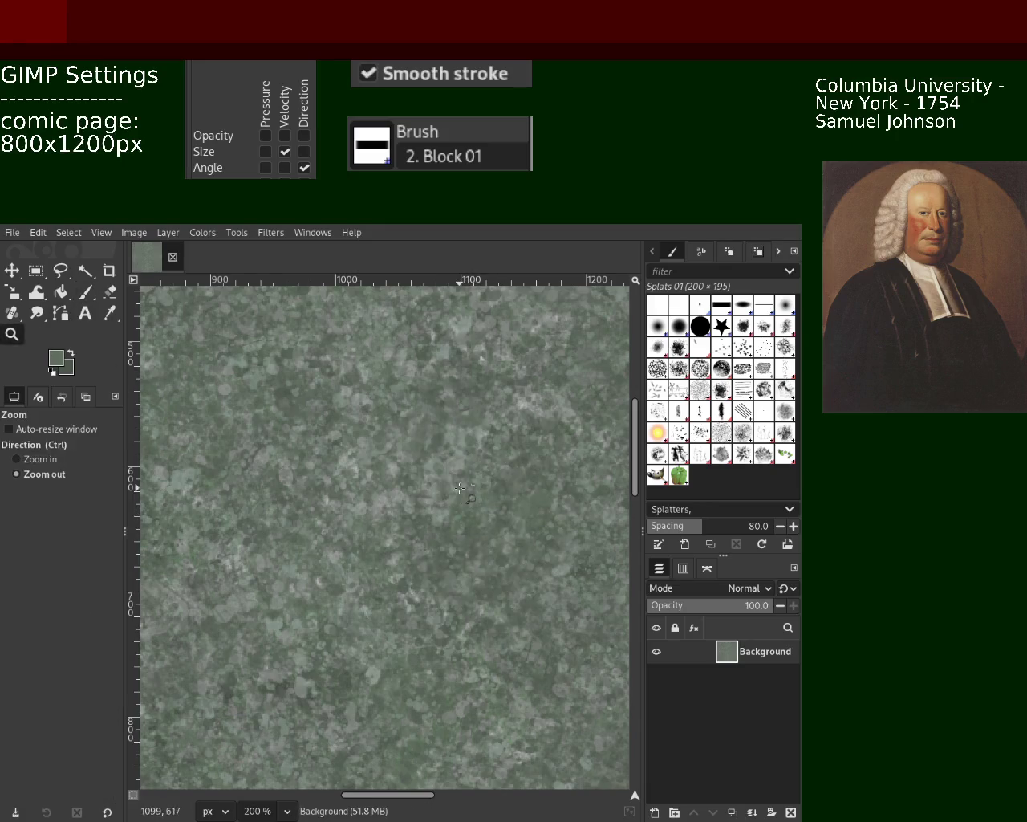
{"action": "scroll", "coordinate": [460, 488], "scroll_direction": "down", "scroll_amount": 2, "text": "ctrl"}
{"action": "scroll", "coordinate": [465, 488], "scroll_direction": "down", "scroll_amount": 3, "text": "ctrl"}
{"action": "scroll", "coordinate": [471, 493], "scroll_direction": "down", "scroll_amount": 1, "text": "ctrl"}
{"action": "scroll", "coordinate": [449, 530], "scroll_direction": "down", "scroll_amount": 1, "text": "ctrl"}
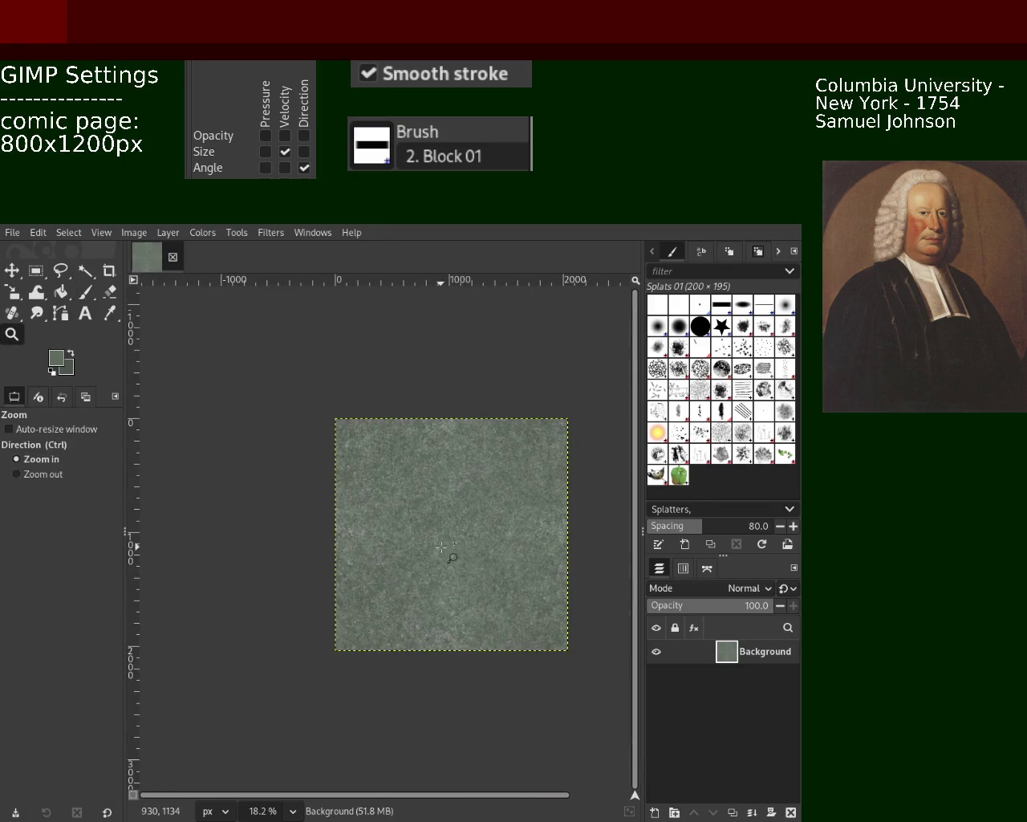
{"action": "scroll", "coordinate": [440, 547], "scroll_direction": "up", "scroll_amount": 3, "text": "ctrl"}
{"action": "scroll", "coordinate": [437, 530], "scroll_direction": "up", "scroll_amount": 2, "text": "ctrl"}
{"action": "scroll", "coordinate": [435, 514], "scroll_direction": "down", "scroll_amount": 1, "text": "ctrl"}
{"action": "scroll", "coordinate": [434, 505], "scroll_direction": "down", "scroll_amount": 2, "text": "ctrl"}
{"action": "scroll", "coordinate": [430, 494], "scroll_direction": "up", "scroll_amount": 1, "text": "ctrl"}
{"action": "scroll", "coordinate": [422, 477], "scroll_direction": "up", "scroll_amount": 2, "text": "ctrl"}
{"action": "scroll", "coordinate": [413, 457], "scroll_direction": "down", "scroll_amount": 4, "text": "ctrl"}
{"action": "scroll", "coordinate": [401, 431], "scroll_direction": "up", "scroll_amount": 1, "text": "ctrl"}
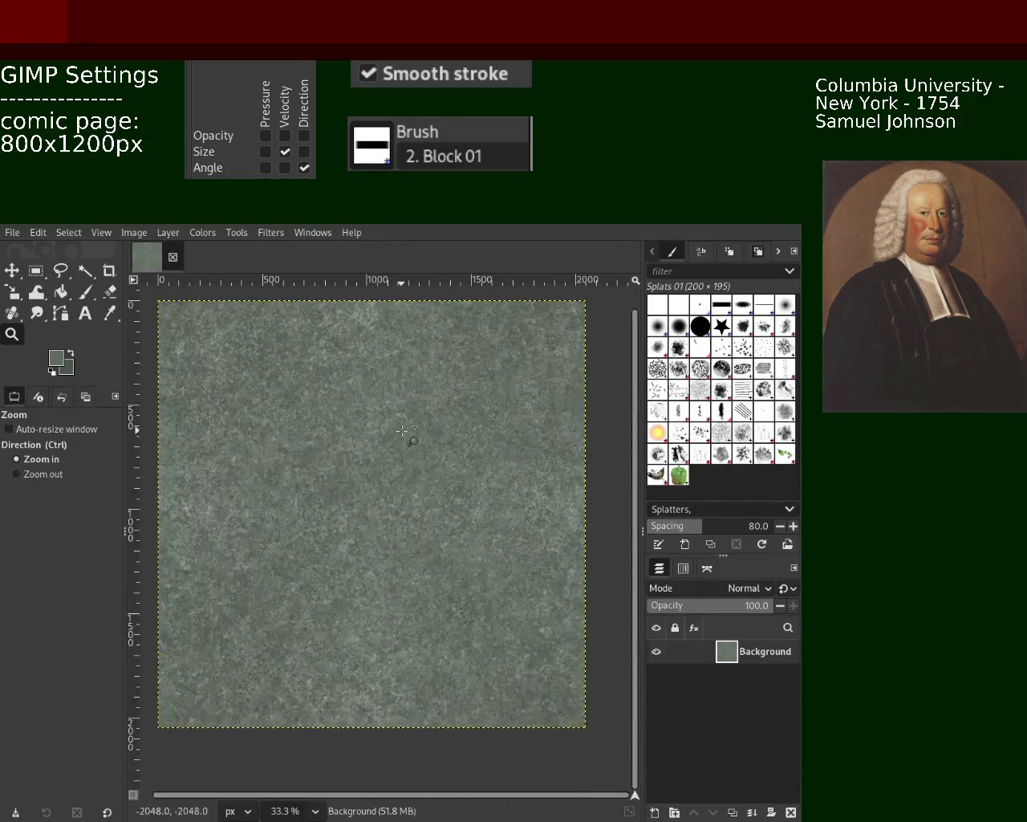
{"action": "scroll", "coordinate": [401, 431], "scroll_direction": "up", "scroll_amount": 2, "text": "ctrl"}
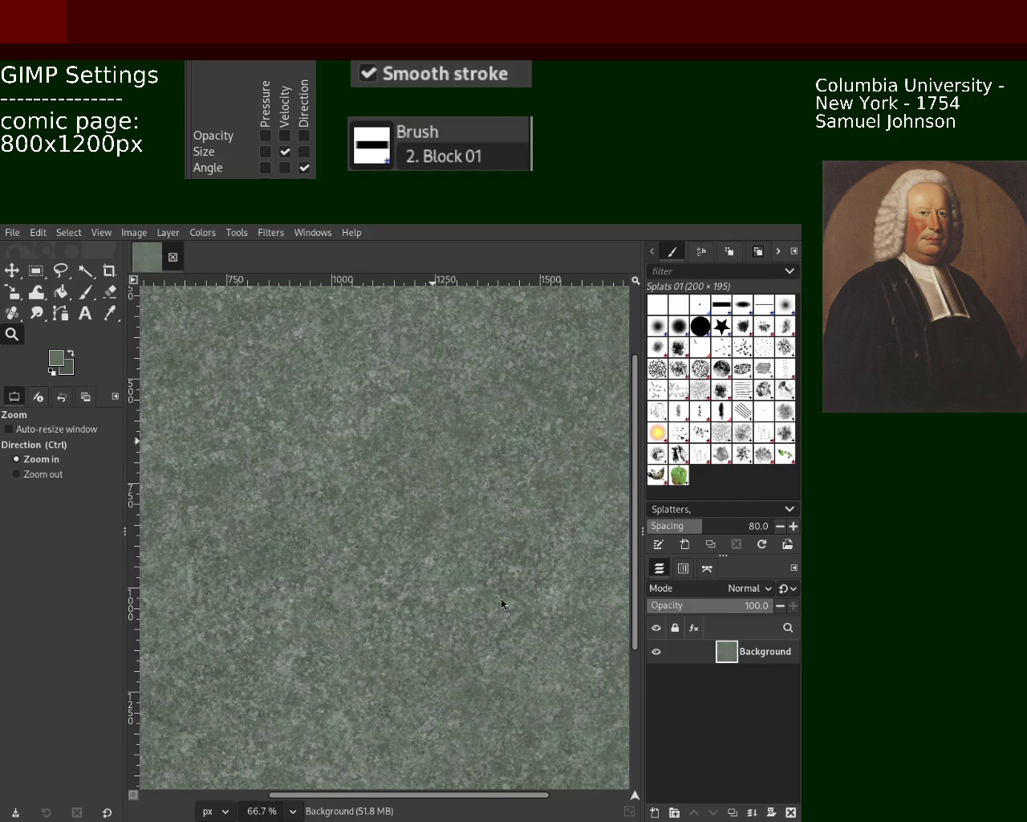
{"action": "key", "text": "F11"}
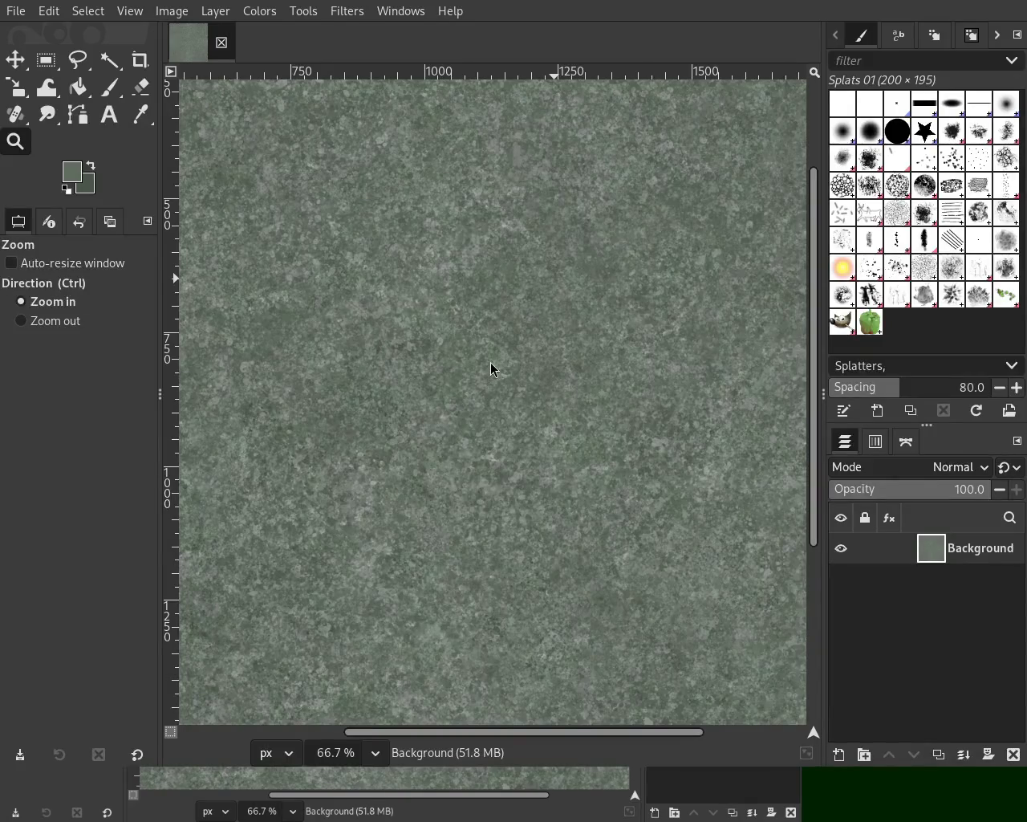
{"action": "key", "text": "alt+Tab"}
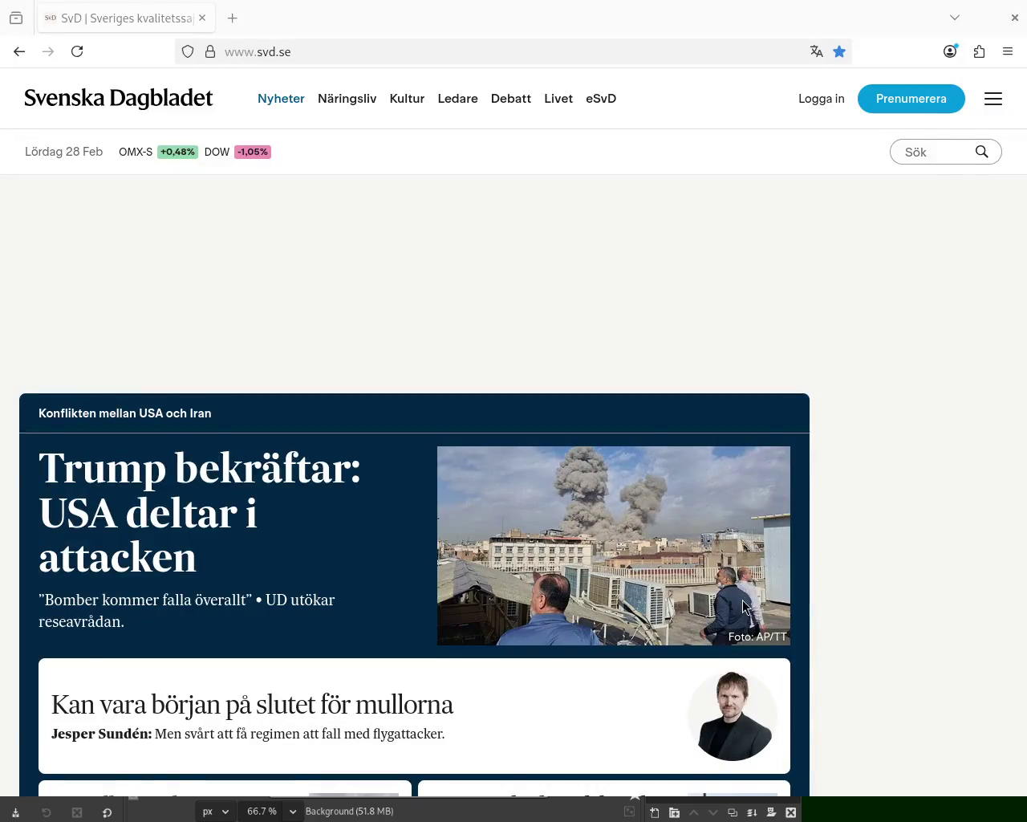
{"action": "left_click_drag", "start_coordinate": [650, 459], "coordinate": [624, 70]}
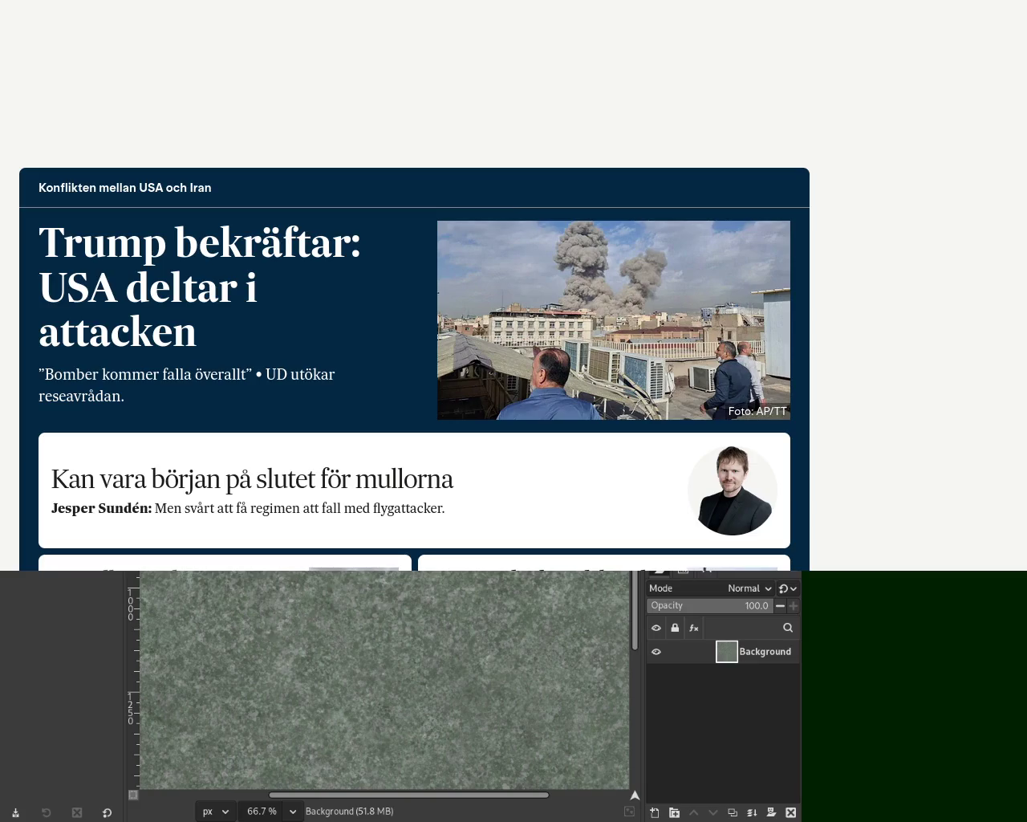
{"action": "key", "text": "ctrl+t"}
{"action": "left_click", "coordinate": [560, 310]}
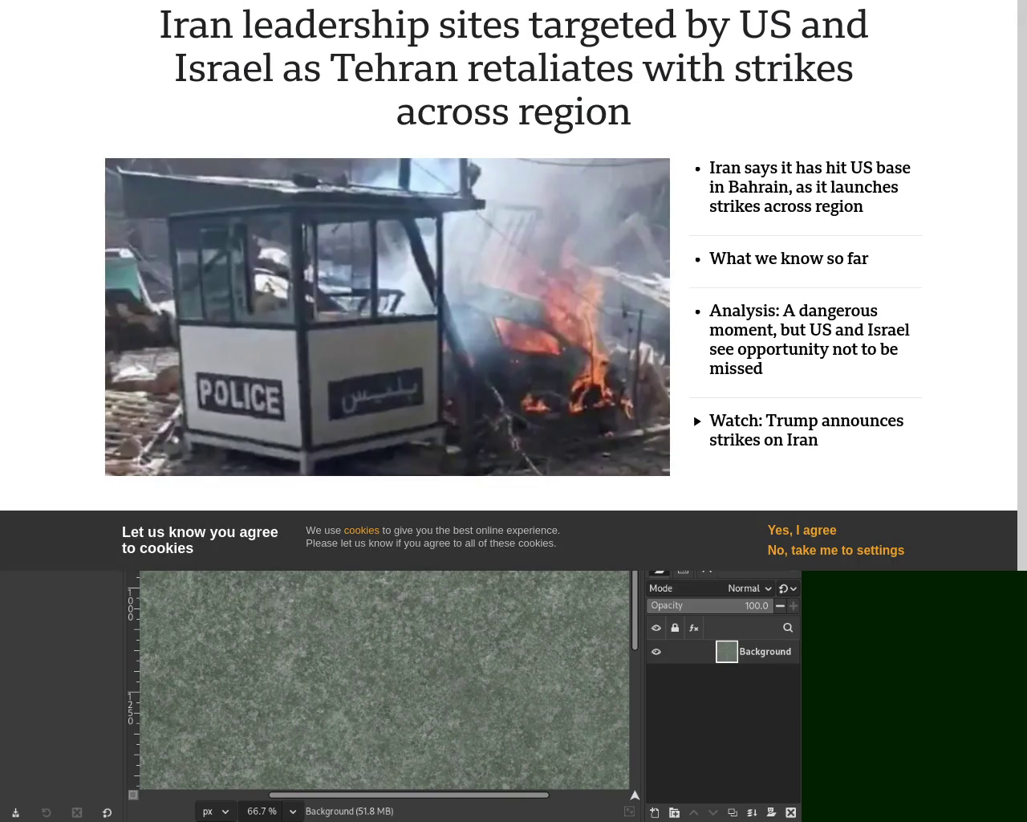
{"action": "scroll", "coordinate": [873, 16], "scroll_direction": "down", "scroll_amount": 5}
{"action": "scroll", "coordinate": [872, 16], "scroll_direction": "up", "scroll_amount": 2}
{"action": "scroll", "coordinate": [872, 16], "scroll_direction": "up", "scroll_amount": 3}
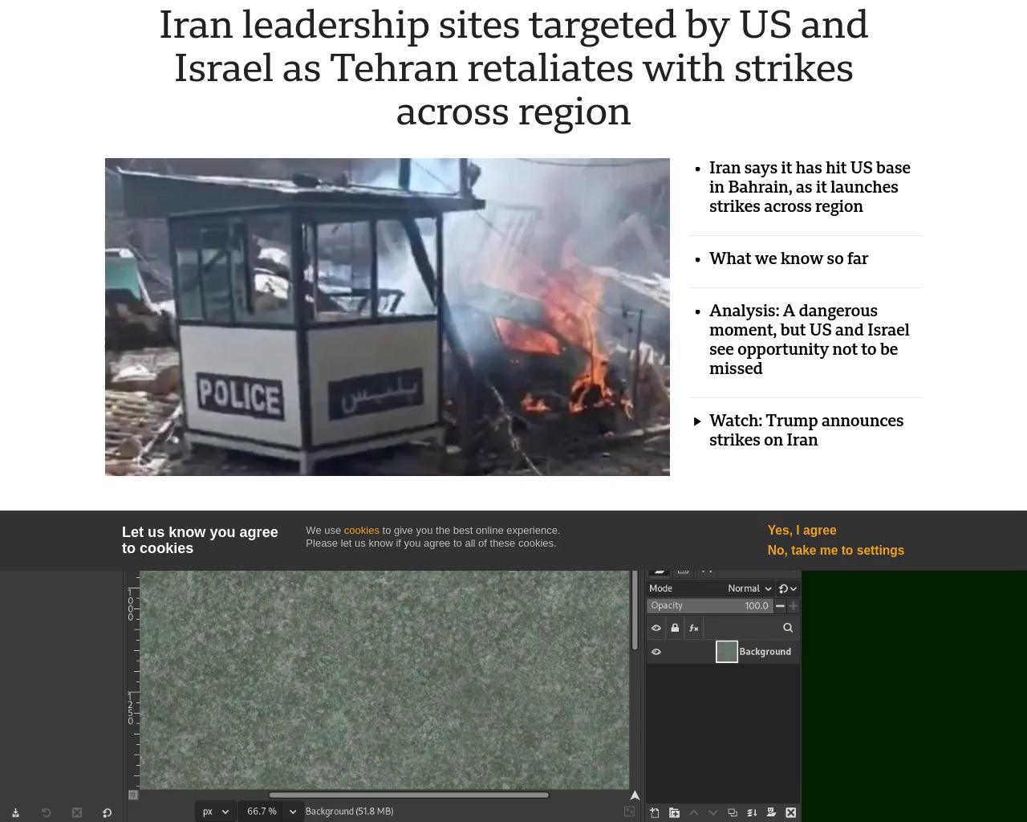
{"action": "scroll", "coordinate": [514, 257], "scroll_direction": "down", "scroll_amount": 3}
{"action": "scroll", "coordinate": [514, 255], "scroll_direction": "down", "scroll_amount": 2}
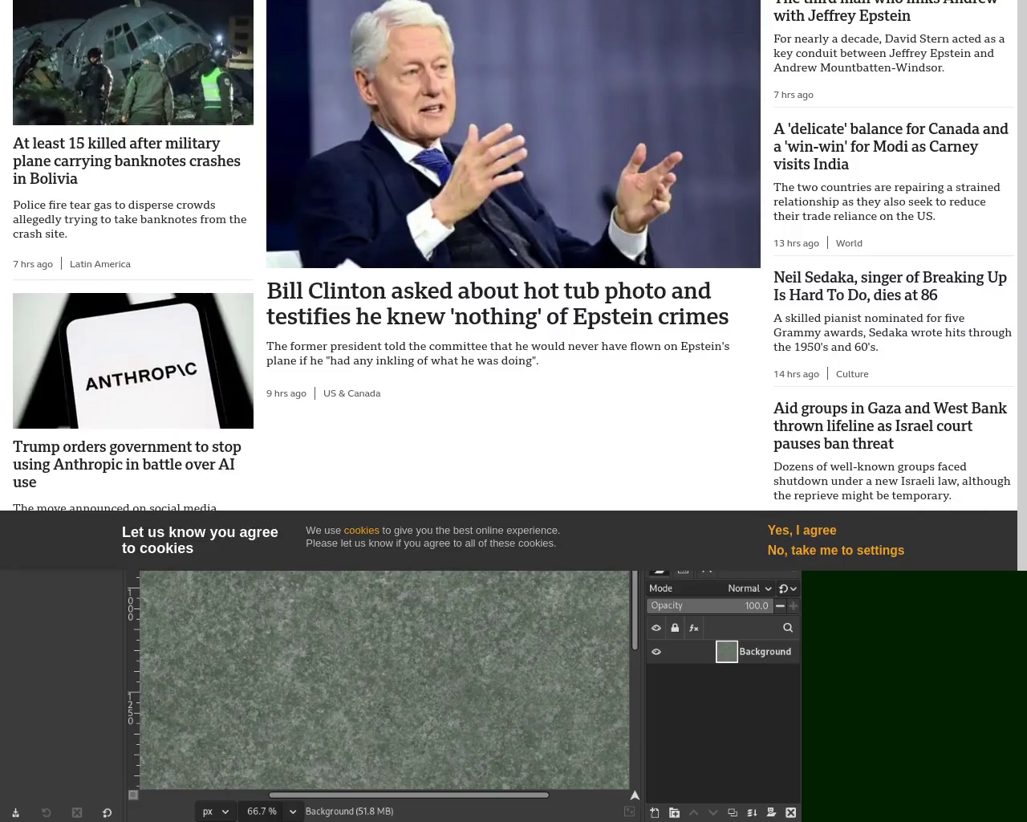
{"action": "scroll", "coordinate": [513, 255], "scroll_direction": "up", "scroll_amount": 5}
{"action": "scroll", "coordinate": [513, 256], "scroll_direction": "down", "scroll_amount": 1}
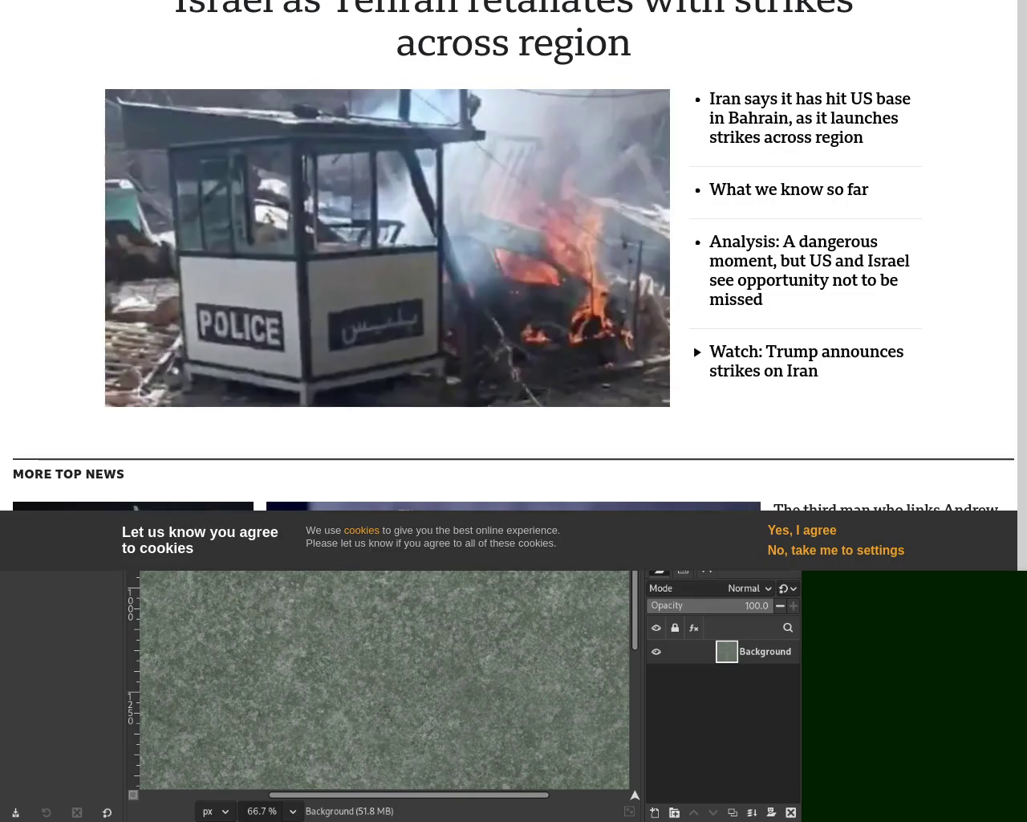
{"action": "scroll", "coordinate": [514, 257], "scroll_direction": "down", "scroll_amount": 3}
{"action": "scroll", "coordinate": [514, 256], "scroll_direction": "down", "scroll_amount": 4}
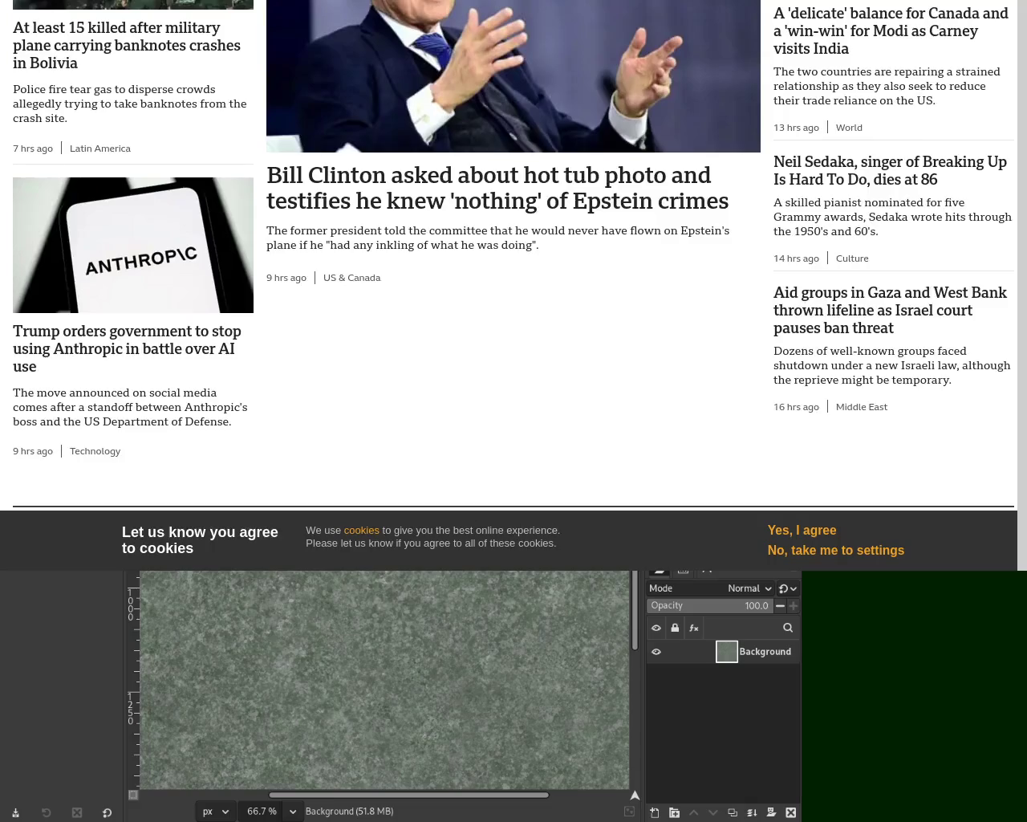
{"action": "scroll", "coordinate": [513, 257], "scroll_direction": "up", "scroll_amount": 2}
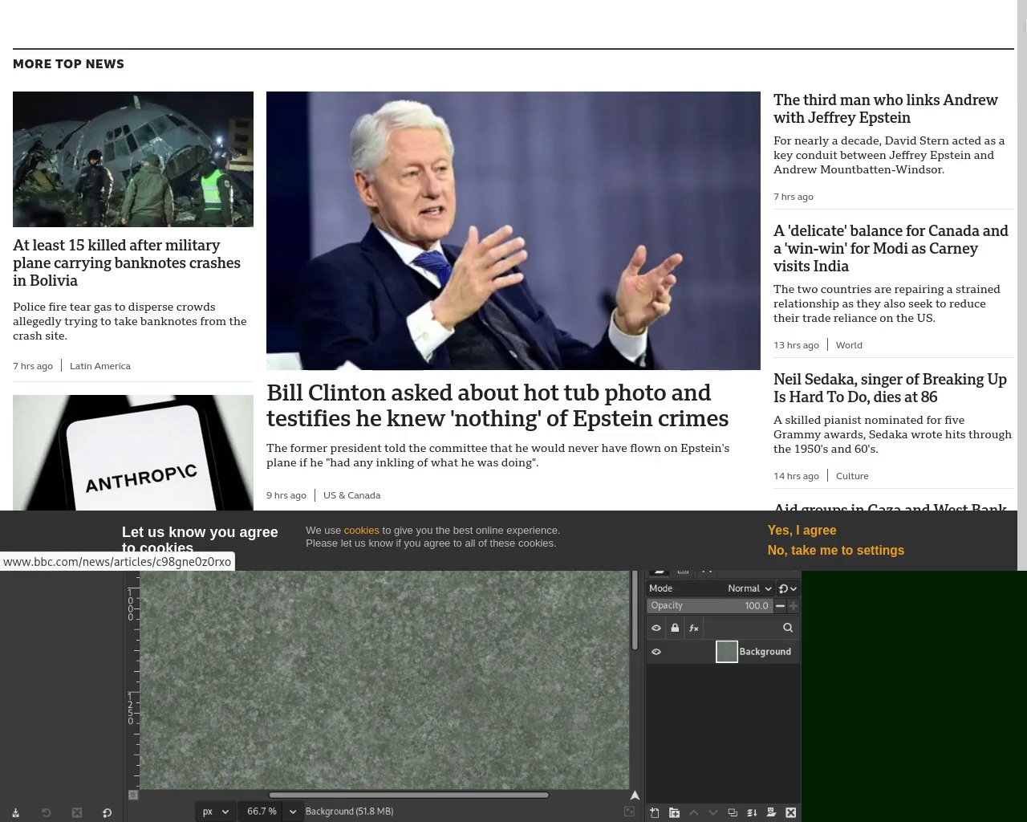
{"action": "scroll", "coordinate": [995, 171], "scroll_direction": "up", "scroll_amount": 5}
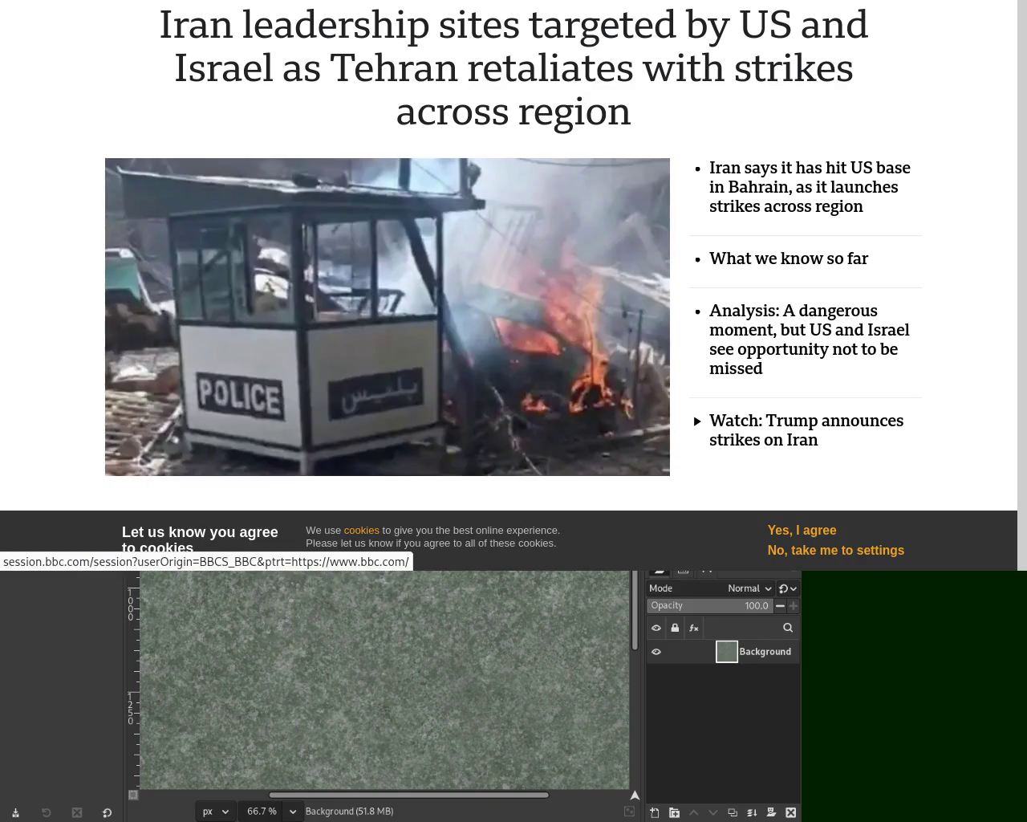
{"action": "scroll", "coordinate": [514, 257], "scroll_direction": "down", "scroll_amount": 10}
{"action": "scroll", "coordinate": [513, 257], "scroll_direction": "down", "scroll_amount": 3}
{"action": "scroll", "coordinate": [514, 257], "scroll_direction": "up", "scroll_amount": 3}
{"action": "scroll", "coordinate": [514, 257], "scroll_direction": "up", "scroll_amount": 3}
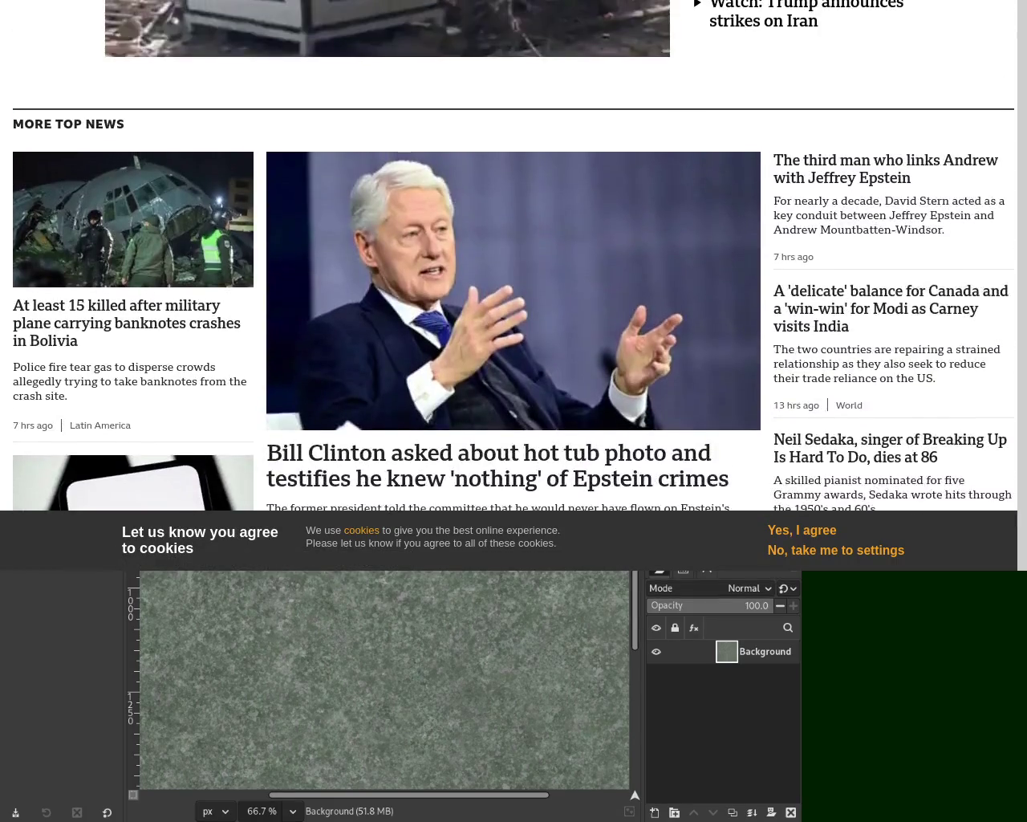
{"action": "scroll", "coordinate": [513, 257], "scroll_direction": "down", "scroll_amount": 2}
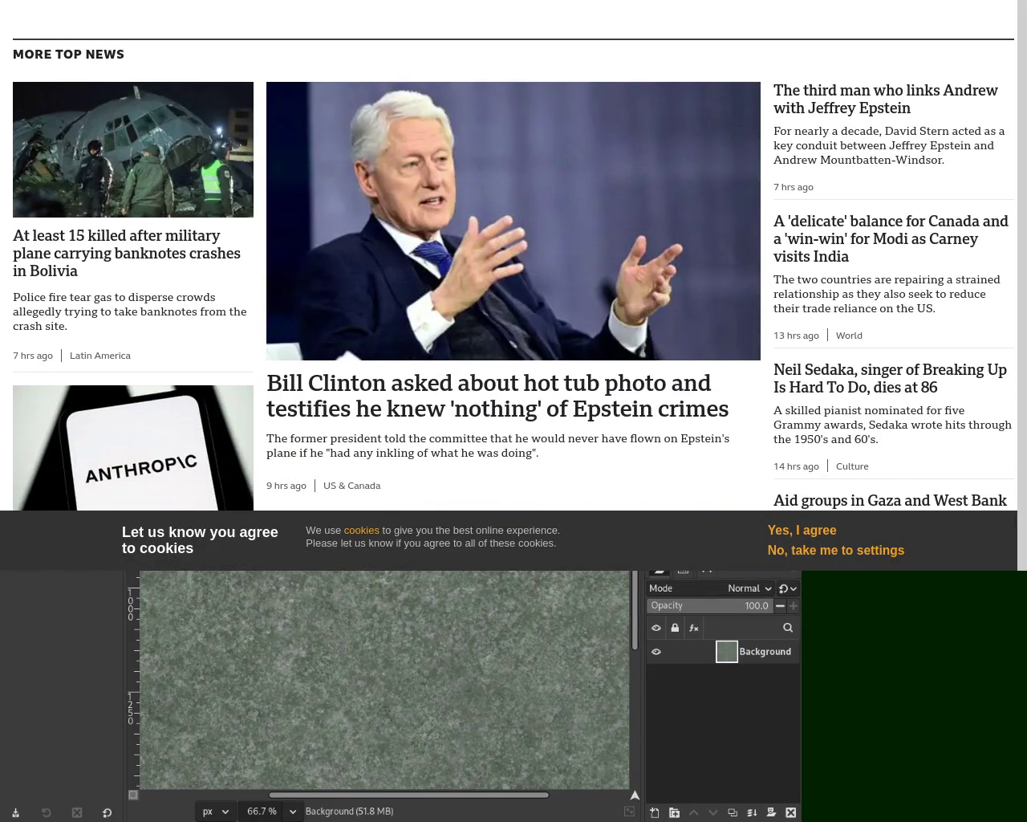
{"action": "scroll", "coordinate": [674, 71], "scroll_direction": "up", "scroll_amount": 3}
{"action": "scroll", "coordinate": [674, 71], "scroll_direction": "up", "scroll_amount": 3}
{"action": "scroll", "coordinate": [674, 71], "scroll_direction": "up", "scroll_amount": 2}
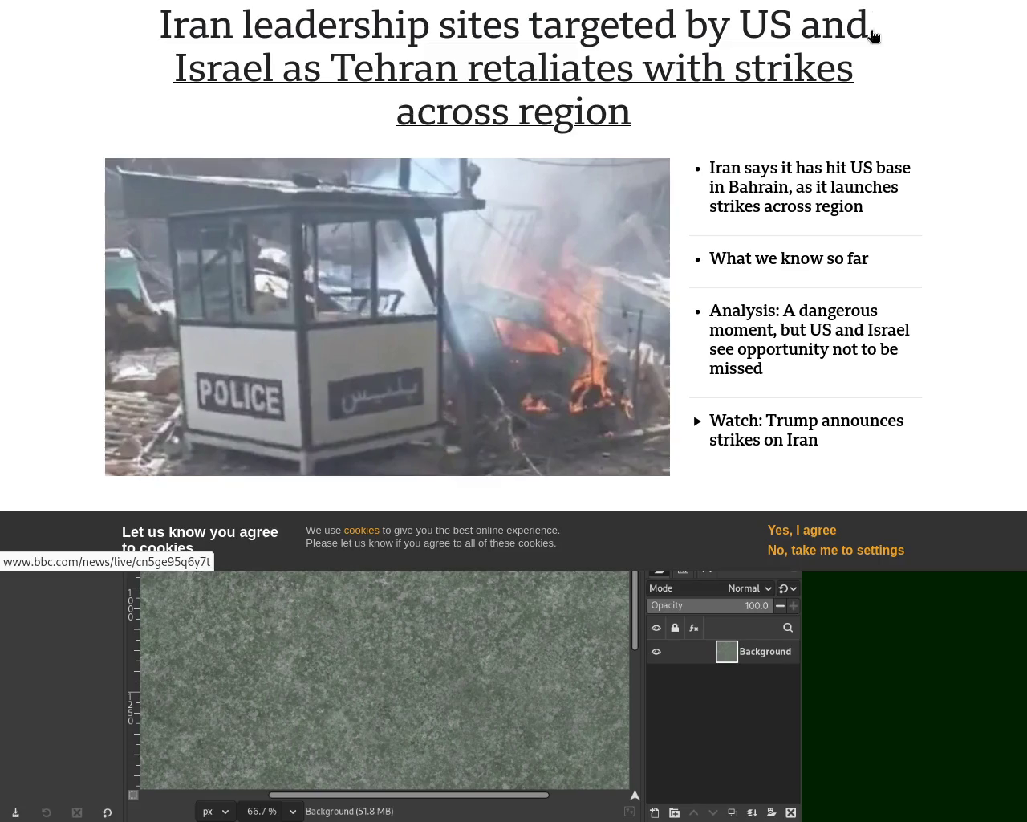
{"action": "scroll", "coordinate": [875, 37], "scroll_direction": "down", "scroll_amount": 3}
{"action": "scroll", "coordinate": [514, 256], "scroll_direction": "down", "scroll_amount": 5}
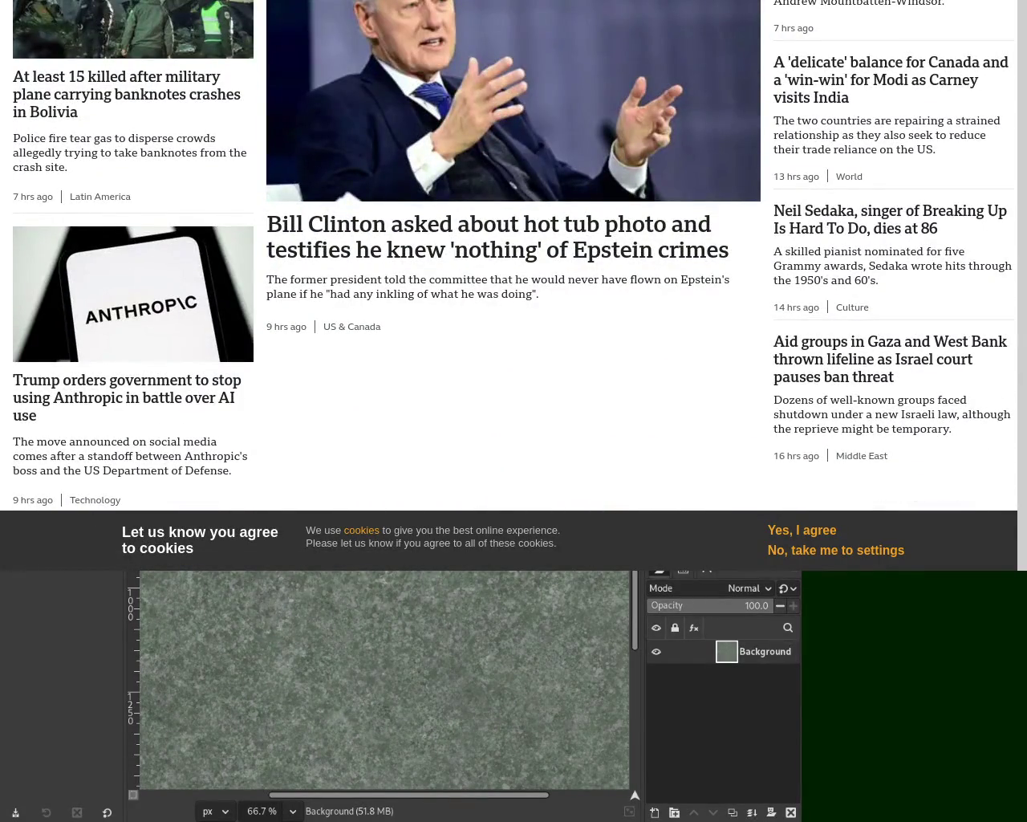
{"action": "scroll", "coordinate": [514, 257], "scroll_direction": "down", "scroll_amount": 6}
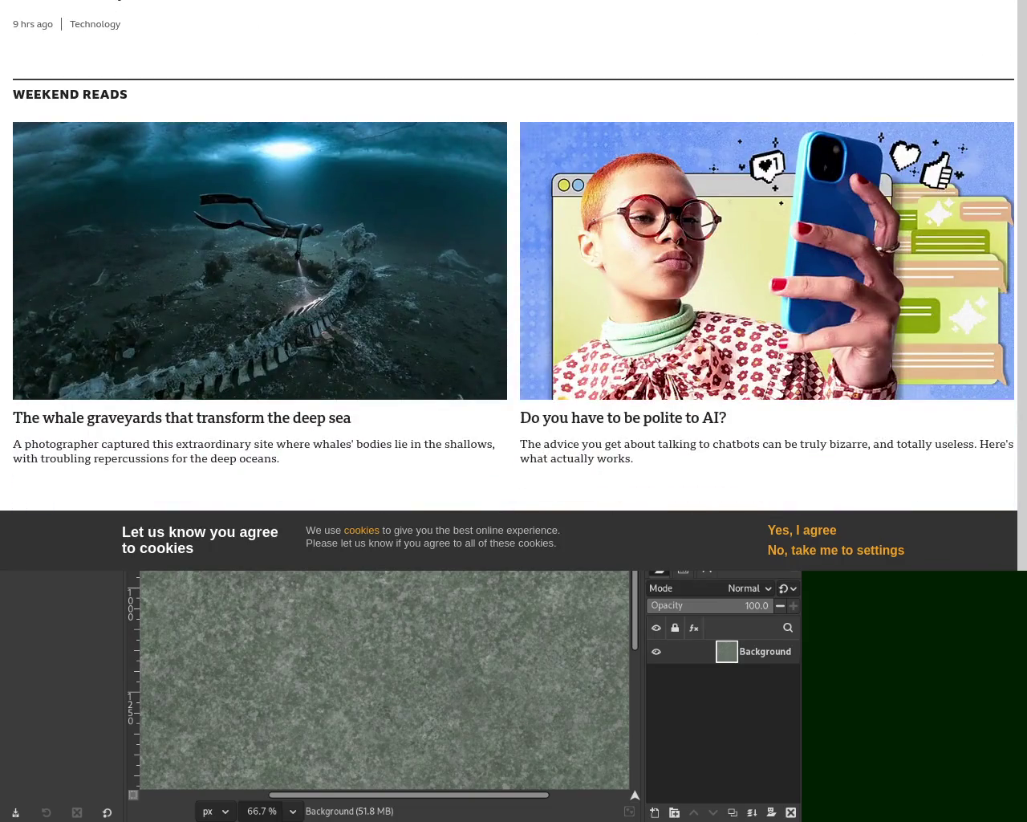
{"action": "scroll", "coordinate": [514, 255], "scroll_direction": "down", "scroll_amount": 5}
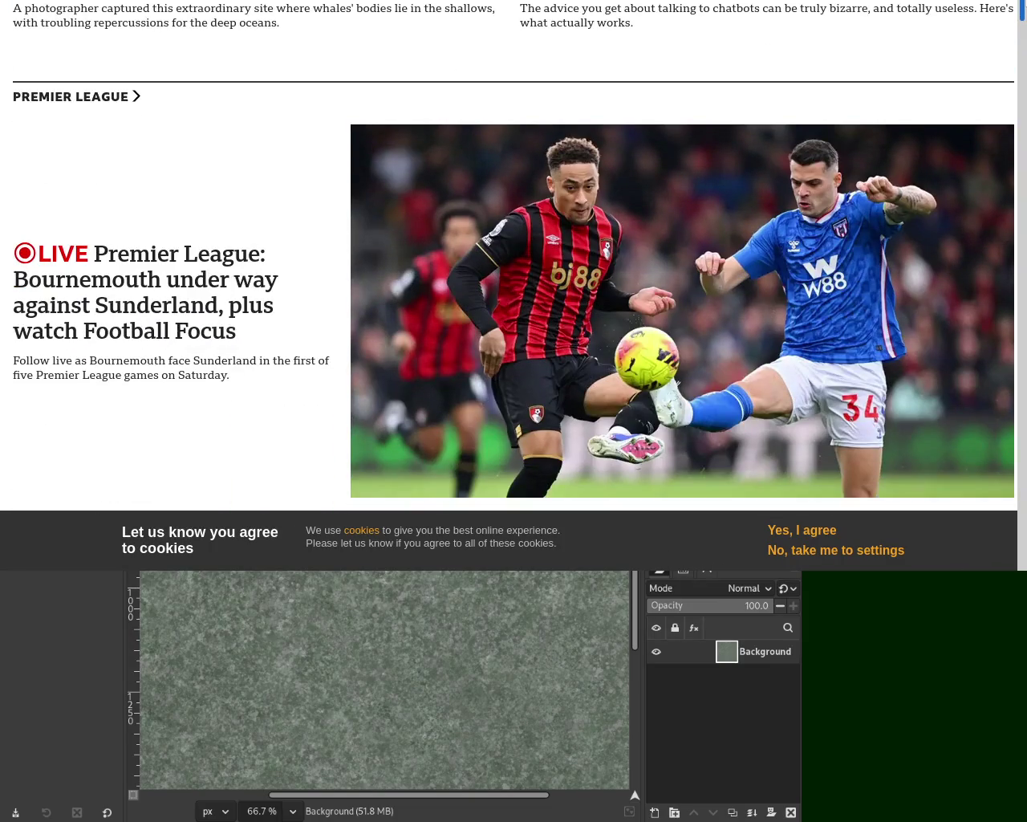
{"action": "scroll", "coordinate": [513, 257], "scroll_direction": "up", "scroll_amount": 5}
{"action": "scroll", "coordinate": [514, 257], "scroll_direction": "up", "scroll_amount": 5}
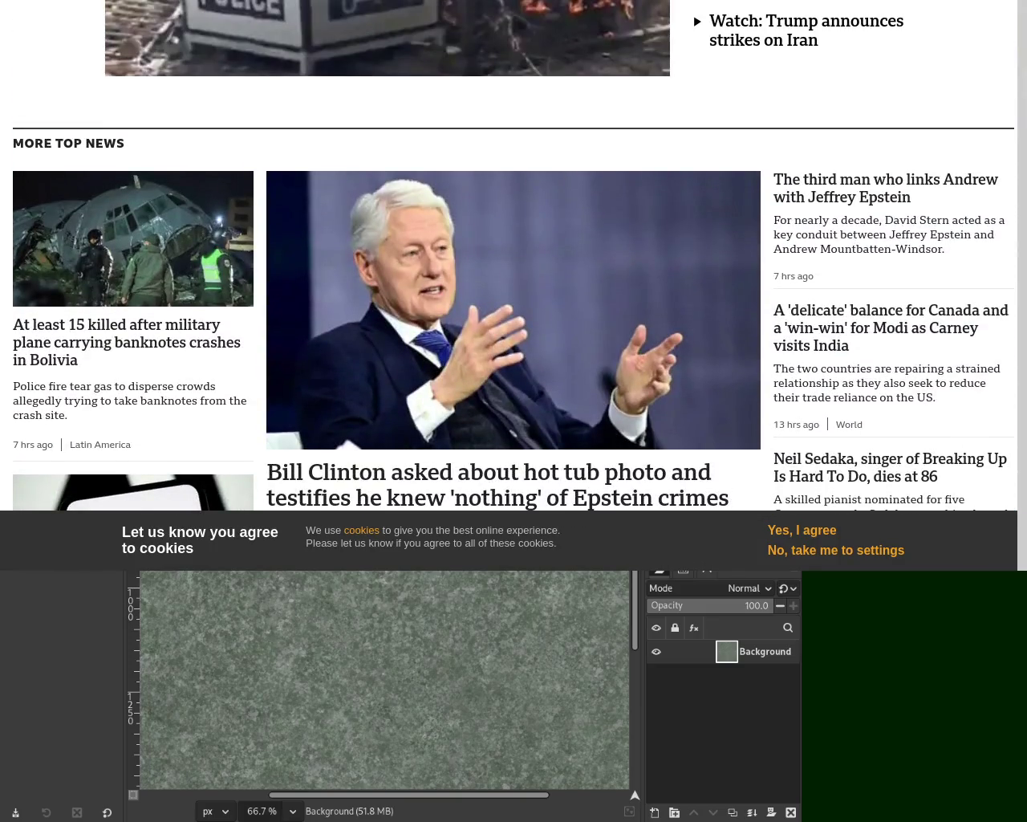
{"action": "scroll", "coordinate": [514, 257], "scroll_direction": "up", "scroll_amount": 4}
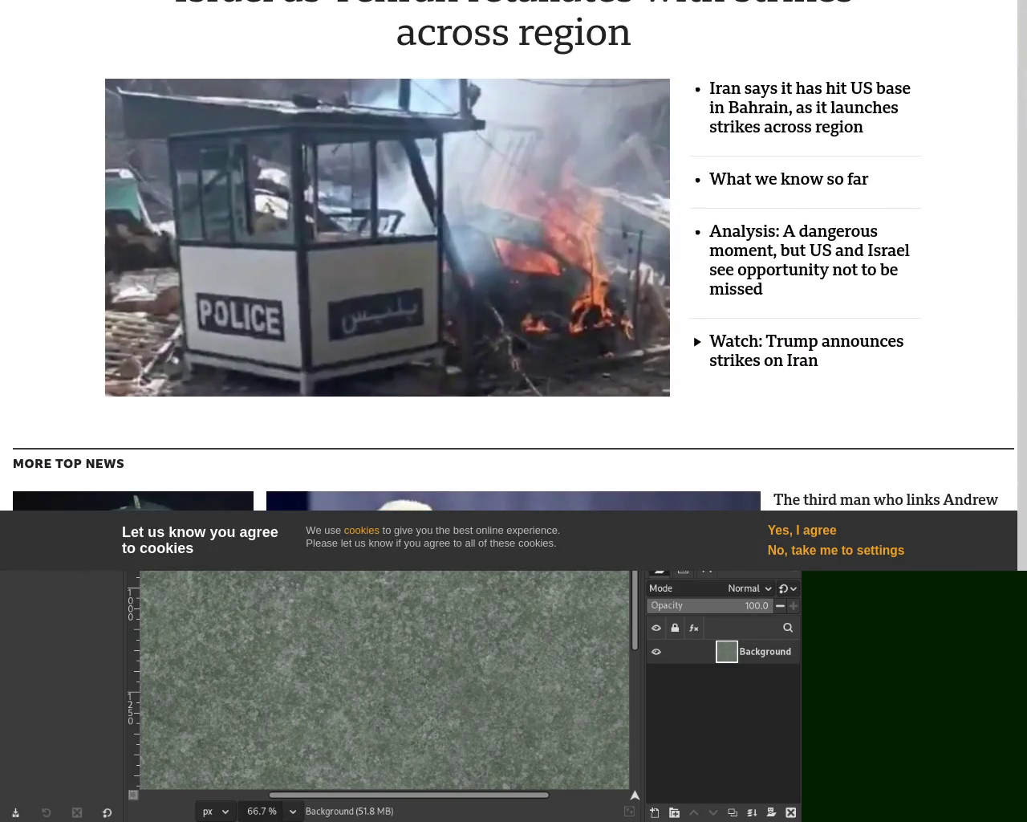
Open the 'Iran says it has hit US base in Bahrain' article and read down to its regional map
{"action": "left_click", "coordinate": [851, 104]}
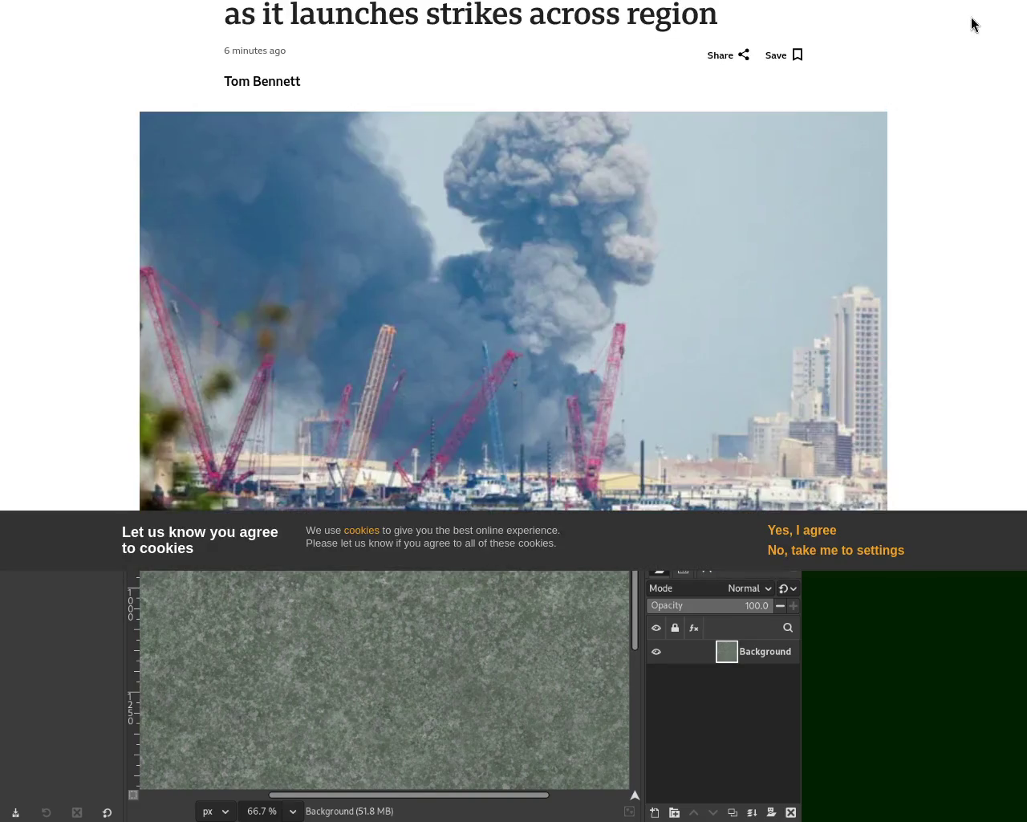
{"action": "scroll", "coordinate": [514, 255], "scroll_direction": "down", "scroll_amount": 2}
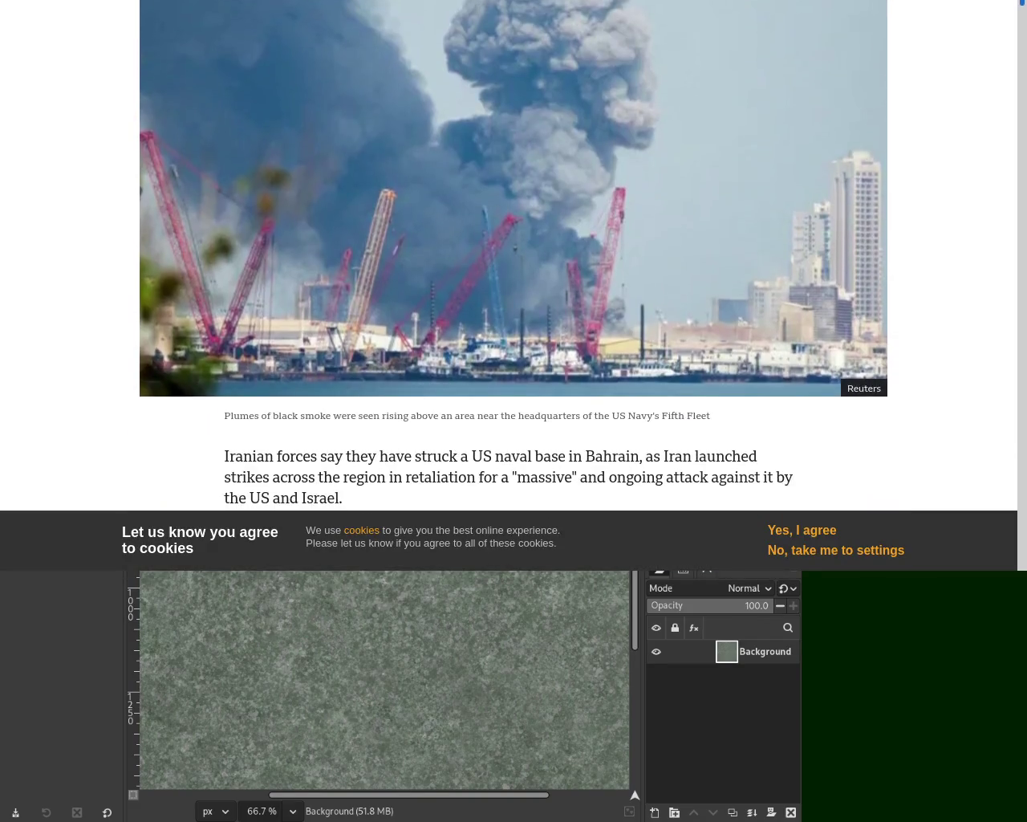
{"action": "scroll", "coordinate": [513, 255], "scroll_direction": "down", "scroll_amount": 2}
{"action": "scroll", "coordinate": [514, 255], "scroll_direction": "down", "scroll_amount": 1}
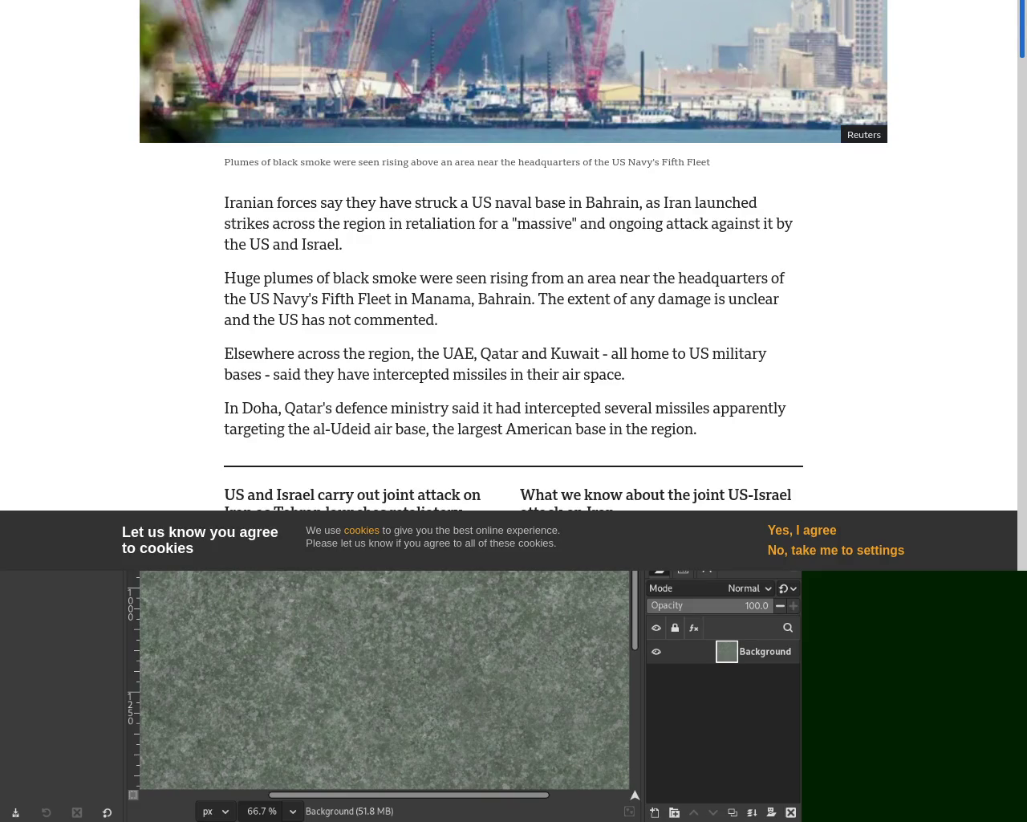
{"action": "scroll", "coordinate": [514, 256], "scroll_direction": "down", "scroll_amount": 1}
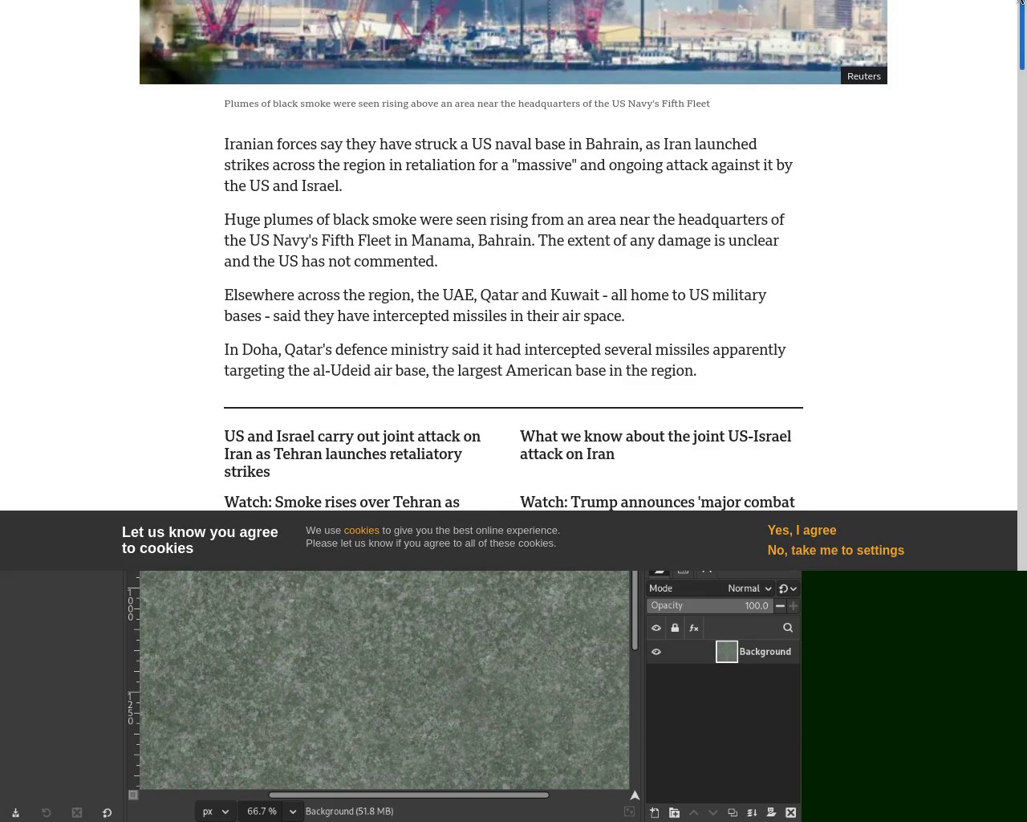
{"action": "scroll", "coordinate": [1021, 3], "scroll_direction": "down", "scroll_amount": 3}
{"action": "scroll", "coordinate": [1022, 3], "scroll_direction": "down", "scroll_amount": 2}
{"action": "scroll", "coordinate": [1021, 3], "scroll_direction": "down", "scroll_amount": 2}
{"action": "scroll", "coordinate": [1022, 2], "scroll_direction": "down", "scroll_amount": 3}
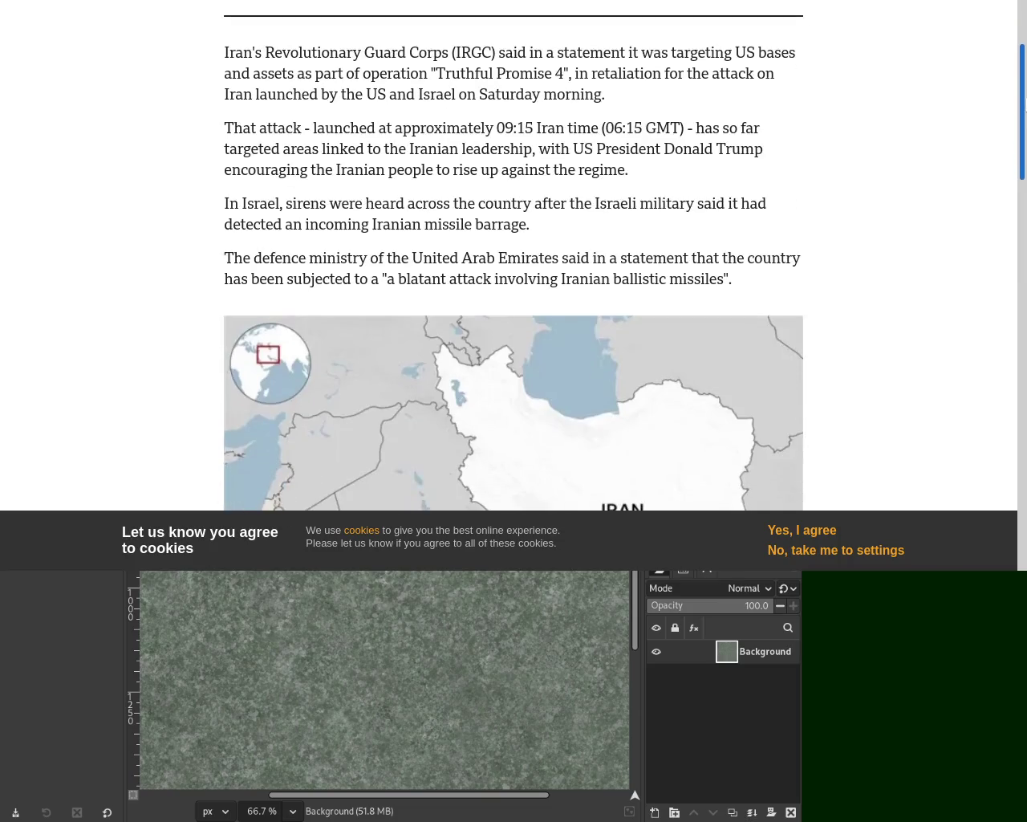
{"action": "scroll", "coordinate": [513, 255], "scroll_direction": "down", "scroll_amount": 5}
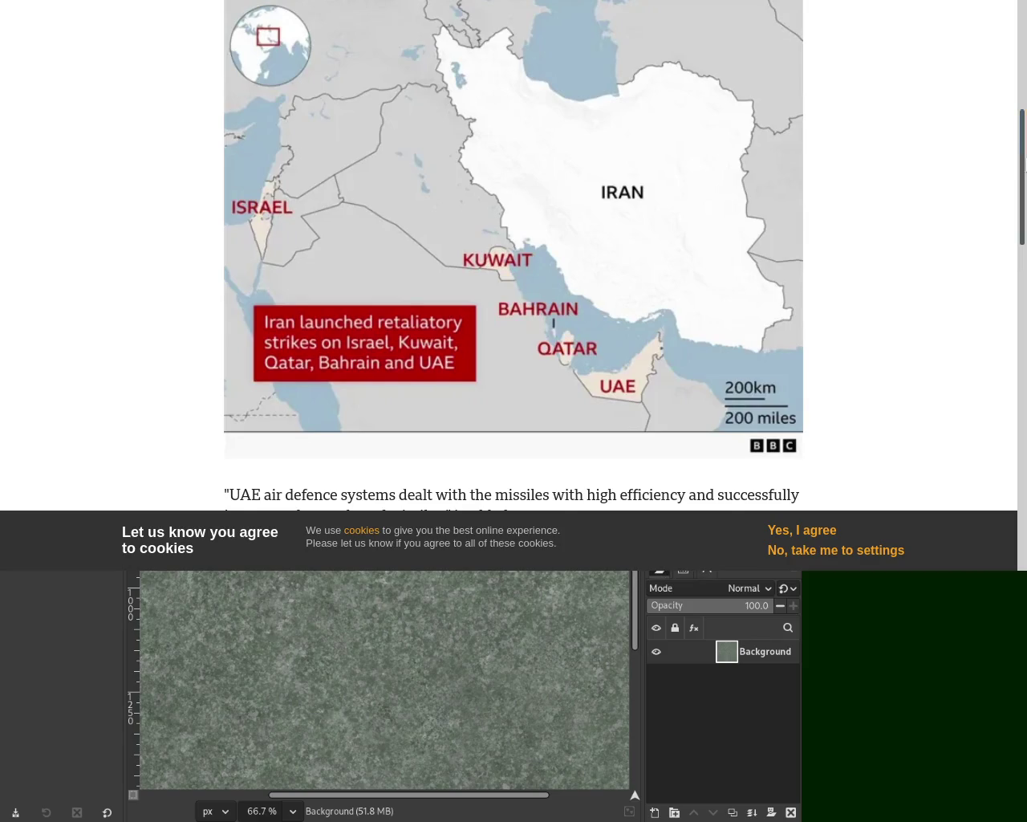
{"action": "left_click_drag", "start_coordinate": [1024, 169], "coordinate": [1025, 221]}
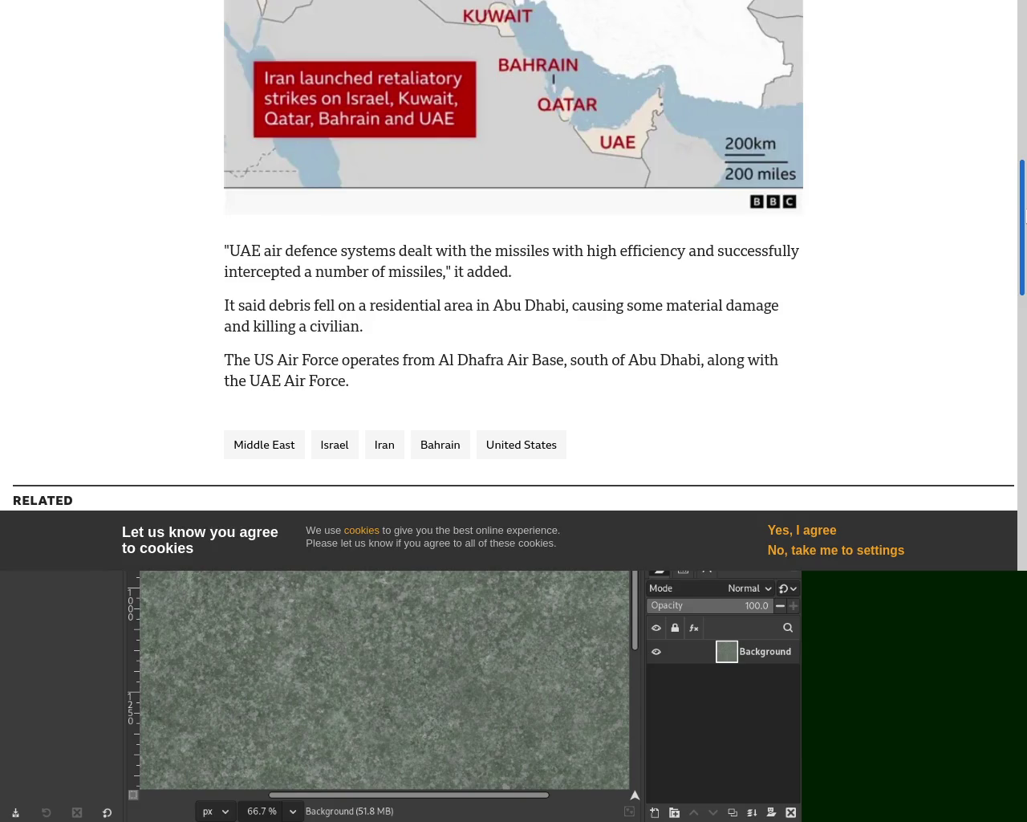
{"action": "scroll", "coordinate": [513, 257], "scroll_direction": "up", "scroll_amount": 1}
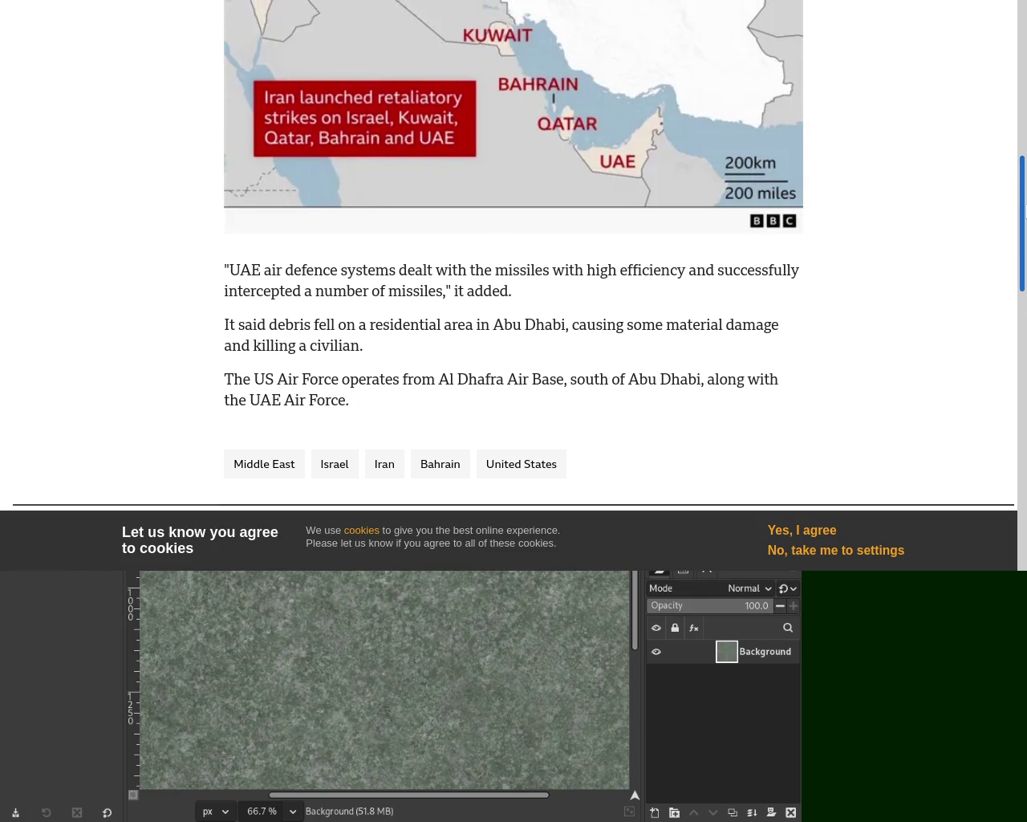
{"action": "scroll", "coordinate": [514, 257], "scroll_direction": "up", "scroll_amount": 3}
{"action": "scroll", "coordinate": [514, 257], "scroll_direction": "up", "scroll_amount": 3}
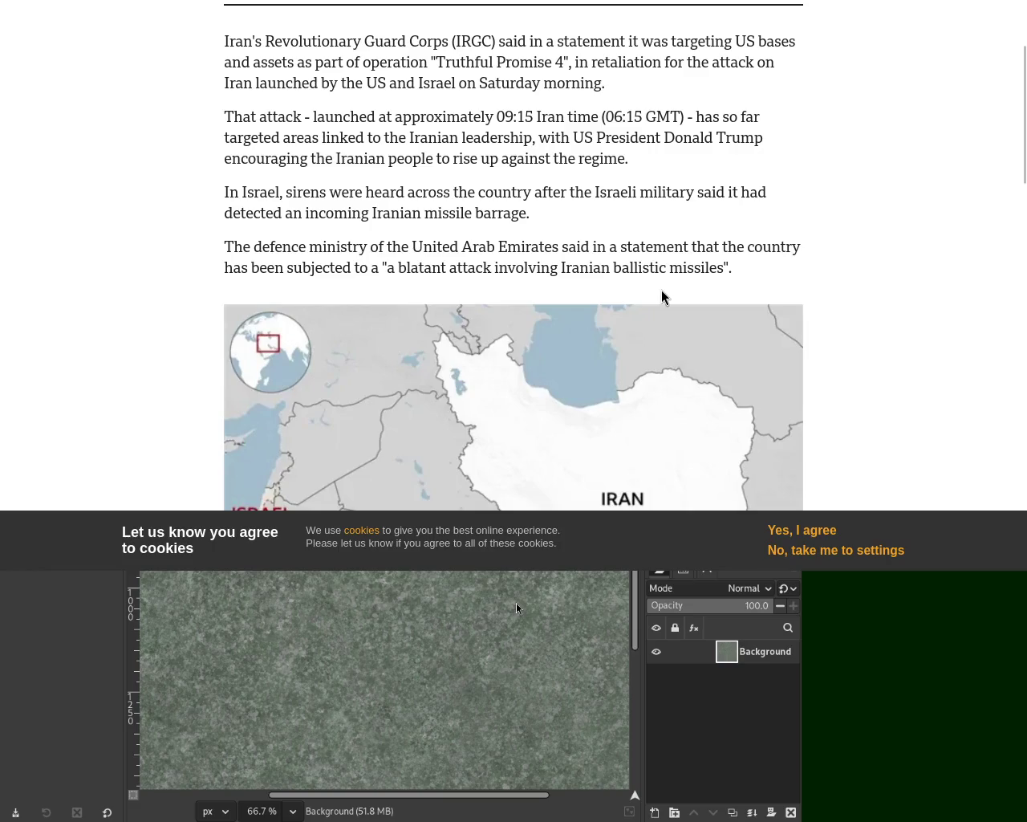
{"action": "scroll", "coordinate": [1023, 158], "scroll_direction": "up", "scroll_amount": 3}
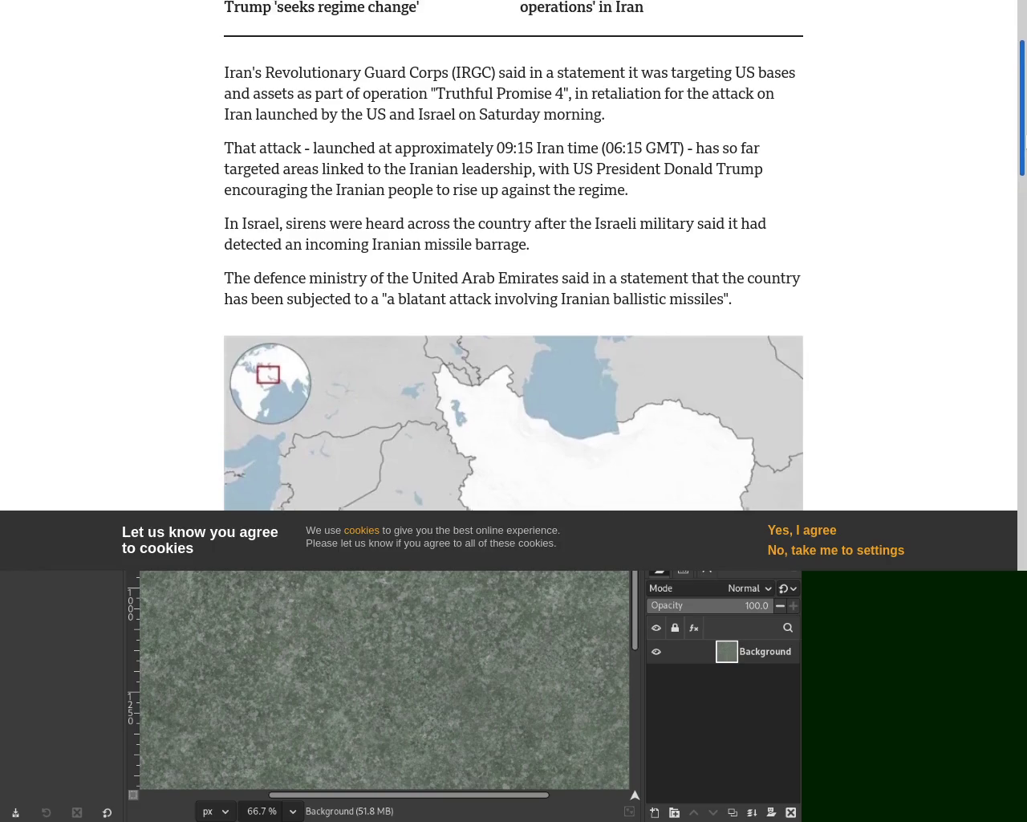
{"action": "scroll", "coordinate": [1023, 157], "scroll_direction": "up", "scroll_amount": 4}
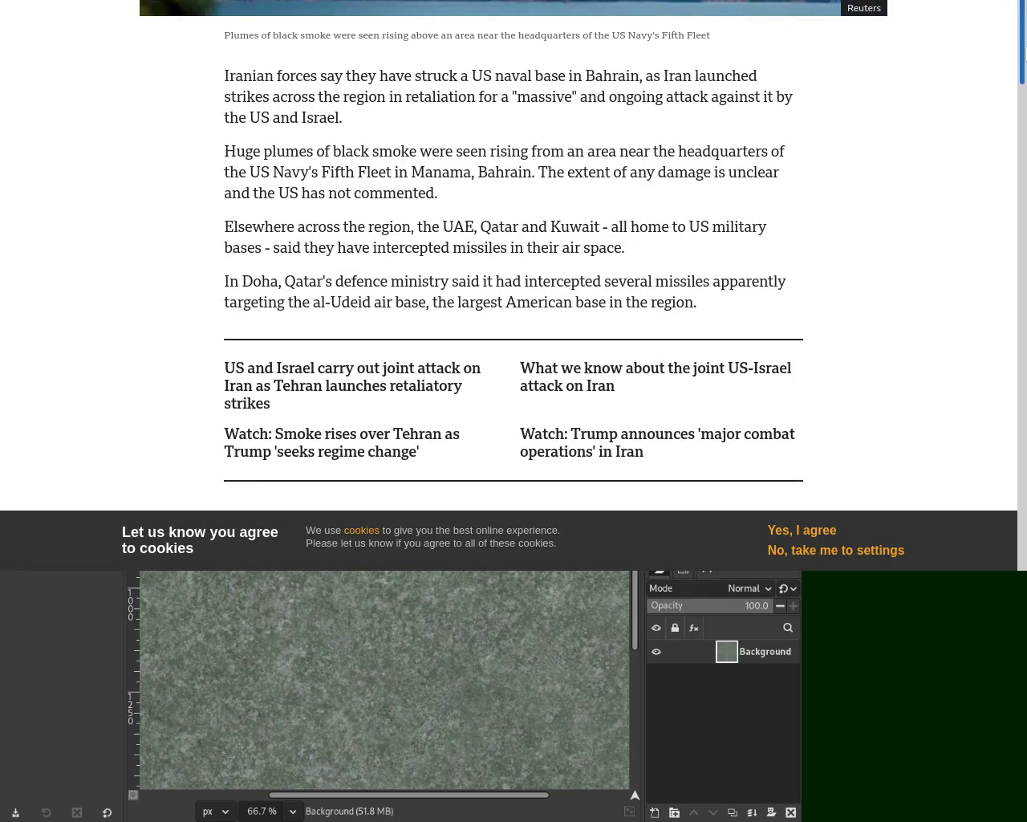
{"action": "scroll", "coordinate": [935, 39], "scroll_direction": "up", "scroll_amount": 3}
{"action": "scroll", "coordinate": [934, 38], "scroll_direction": "up", "scroll_amount": 3}
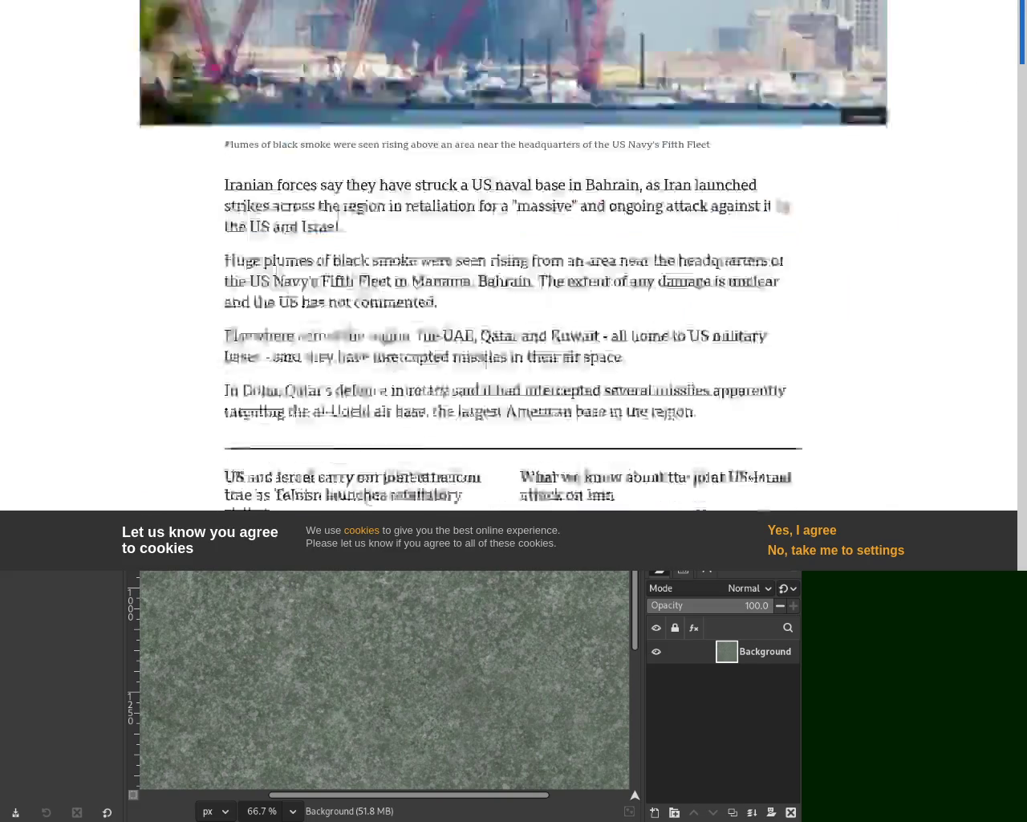
{"action": "scroll", "coordinate": [1023, 200], "scroll_direction": "down", "scroll_amount": 5}
{"action": "scroll", "coordinate": [1024, 219], "scroll_direction": "down", "scroll_amount": 5}
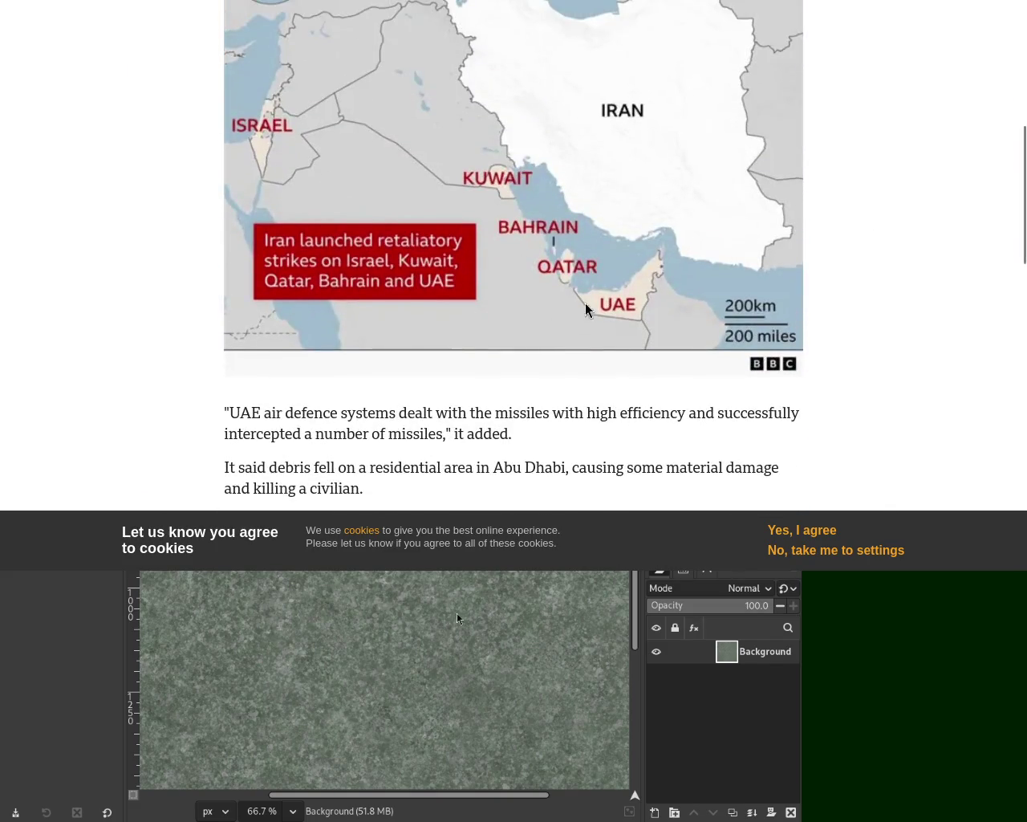
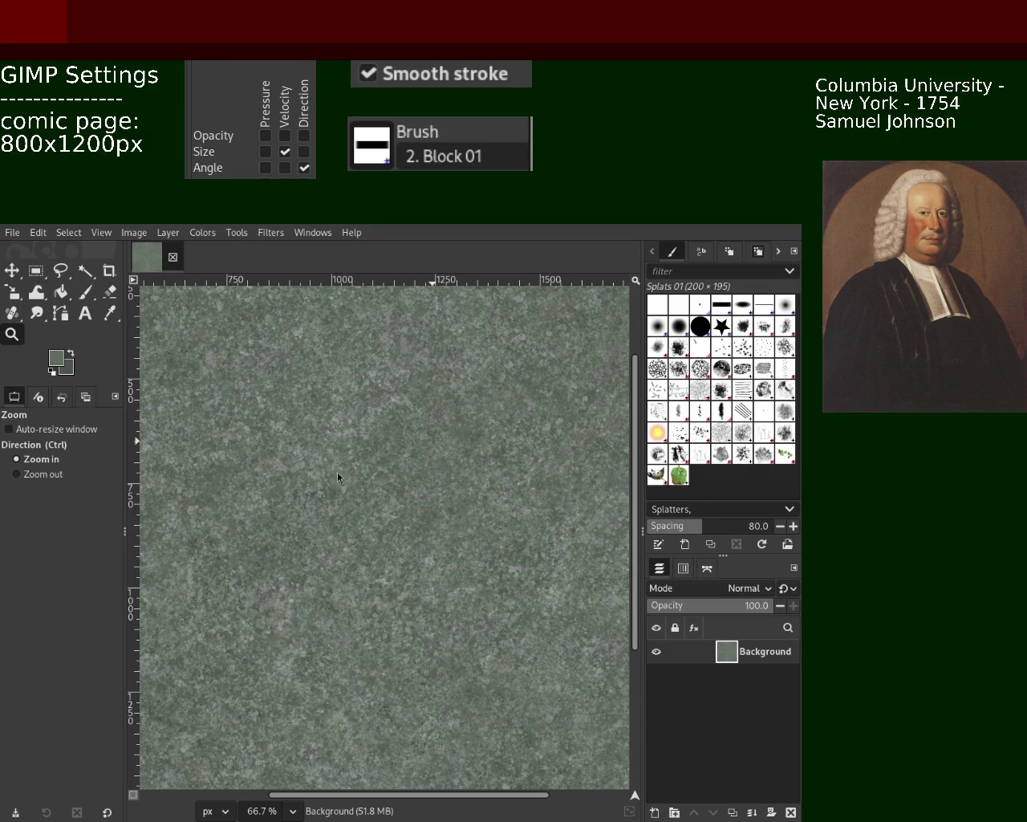
Zoom out to view the whole stone texture image
{"action": "left_click", "coordinate": [43, 474]}
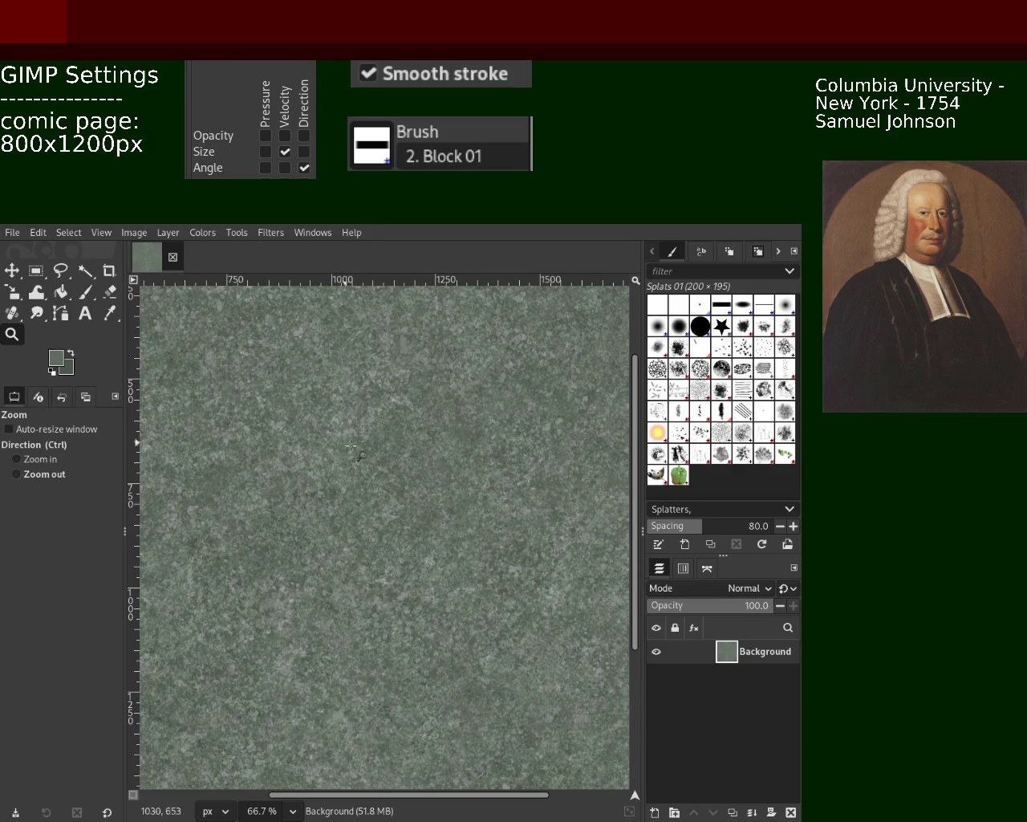
{"action": "left_click", "coordinate": [356, 446]}
{"action": "left_click", "coordinate": [356, 446]}
{"action": "left_click", "coordinate": [356, 446]}
{"action": "left_click", "coordinate": [365, 450], "text": "ctrl"}
{"action": "left_click", "coordinate": [371, 453], "text": "ctrl"}
{"action": "left_click", "coordinate": [379, 457]}
{"action": "left_click", "coordinate": [379, 457]}
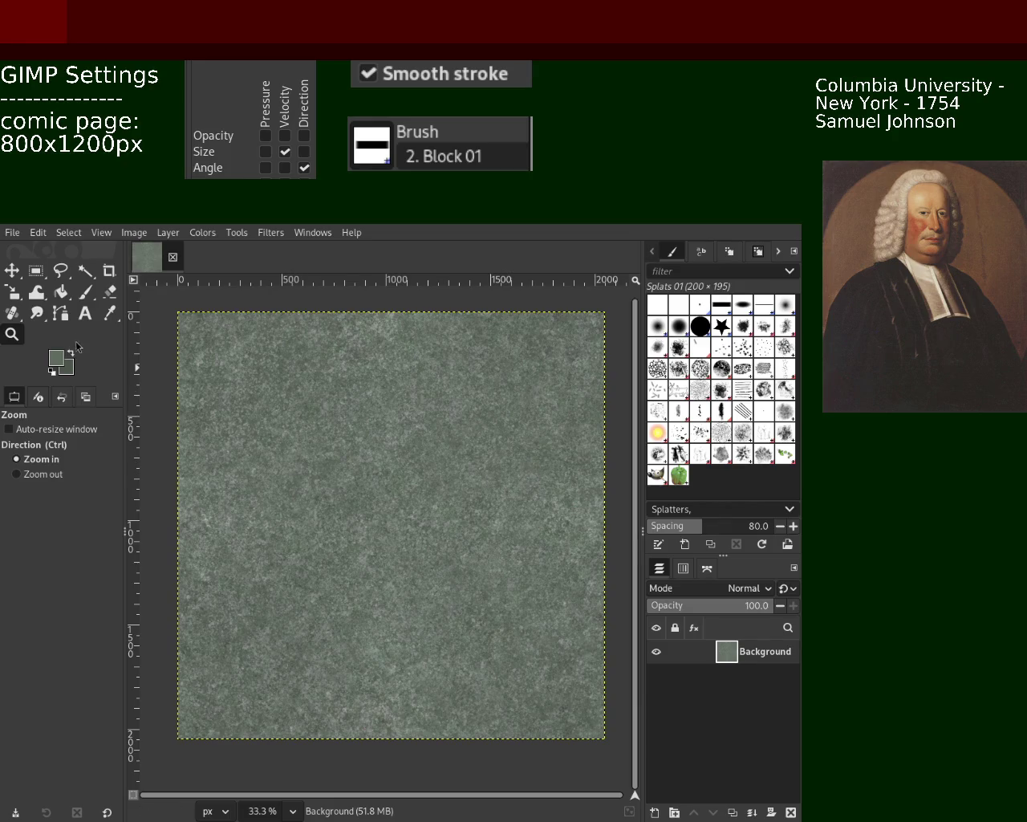
Zoom in close on the stone grain, then back out to the whole image
{"action": "left_click", "coordinate": [386, 430], "text": "ctrl"}
{"action": "triple_click", "coordinate": [382, 421]}
{"action": "left_click", "coordinate": [382, 422]}
{"action": "left_click", "coordinate": [382, 438], "text": "ctrl"}
{"action": "double_click", "coordinate": [382, 453], "text": "ctrl"}
{"action": "left_click", "coordinate": [382, 470]}
{"action": "double_click", "coordinate": [382, 470]}
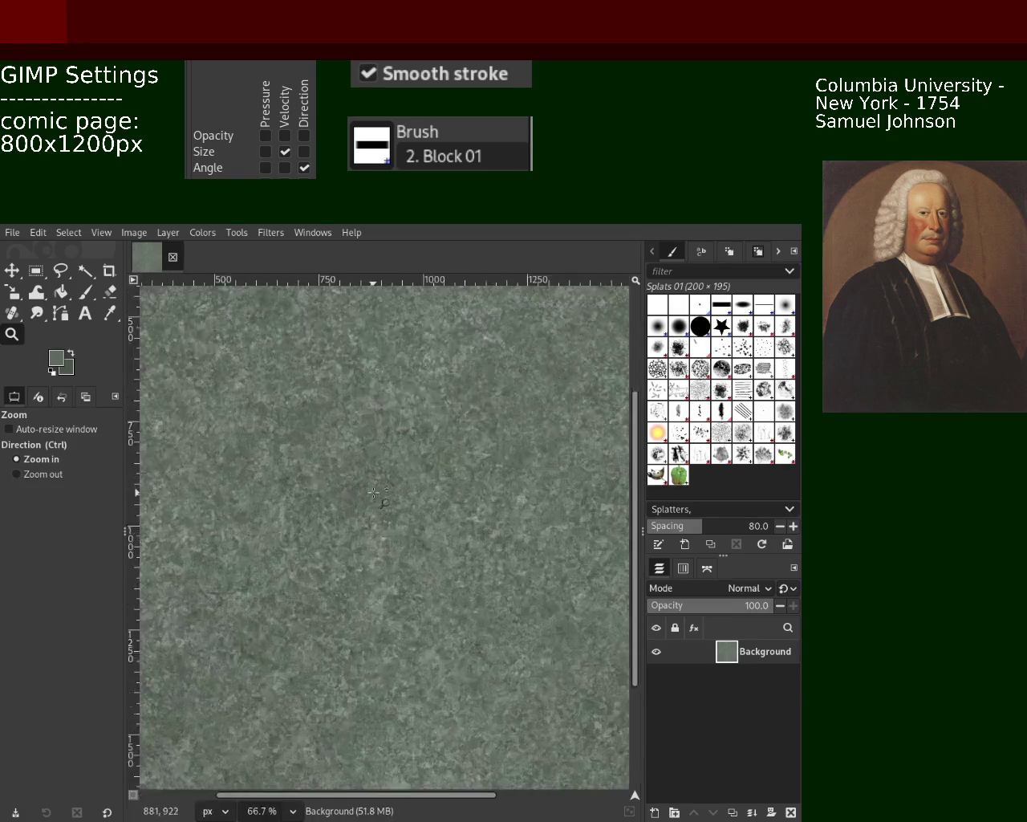
{"action": "double_click", "coordinate": [384, 468]}
{"action": "triple_click", "coordinate": [388, 468], "text": "ctrl"}
{"action": "left_click", "coordinate": [388, 468], "text": "ctrl"}
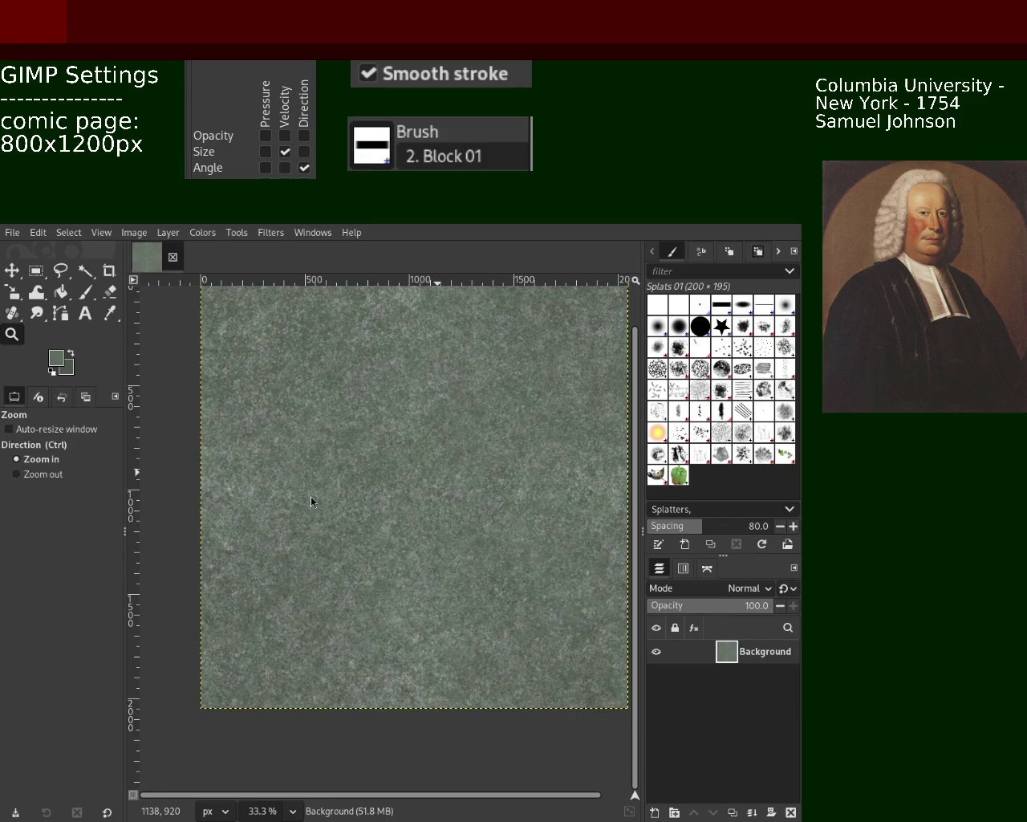
Dab more Splats brush marks across the texture, undoing the small upper-left splats
{"action": "scroll", "coordinate": [353, 457], "scroll_direction": "down", "scroll_amount": 3}
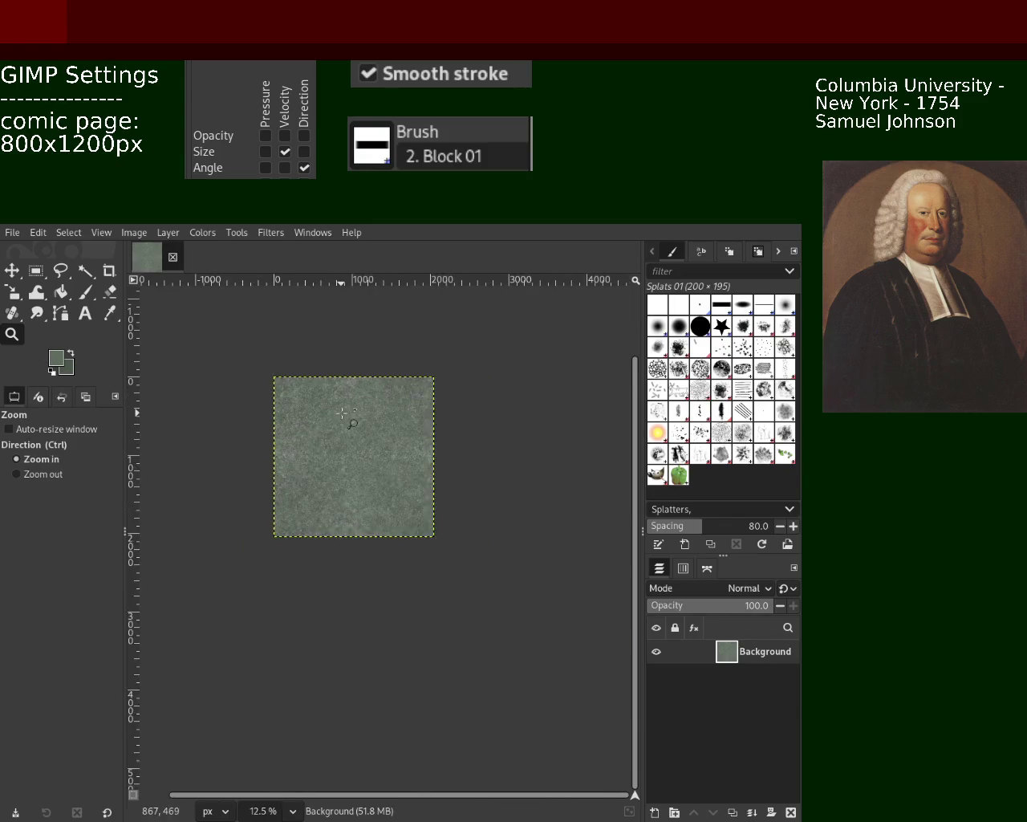
{"action": "scroll", "coordinate": [354, 462], "scroll_direction": "up", "scroll_amount": 3}
{"action": "scroll", "coordinate": [353, 462], "scroll_direction": "down", "scroll_amount": 2}
{"action": "scroll", "coordinate": [349, 449], "scroll_direction": "up", "scroll_amount": 2}
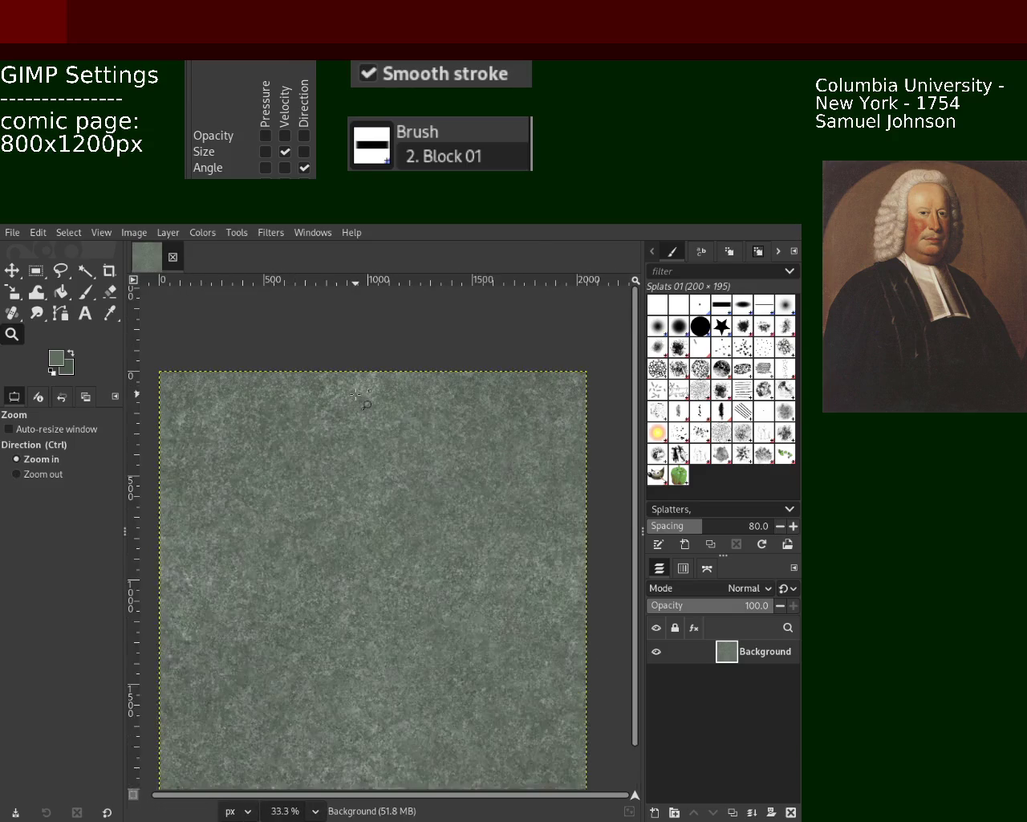
{"action": "scroll", "coordinate": [341, 417], "scroll_direction": "up", "scroll_amount": 2}
{"action": "scroll", "coordinate": [334, 388], "scroll_direction": "up", "scroll_amount": 2}
{"action": "key", "text": "p"}
{"action": "mouse_move", "coordinate": [334, 387]}
{"action": "left_mouse_down"}
{"action": "mouse_move", "coordinate": [350, 418]}
{"action": "mouse_move", "coordinate": [404, 389]}
{"action": "left_mouse_up"}
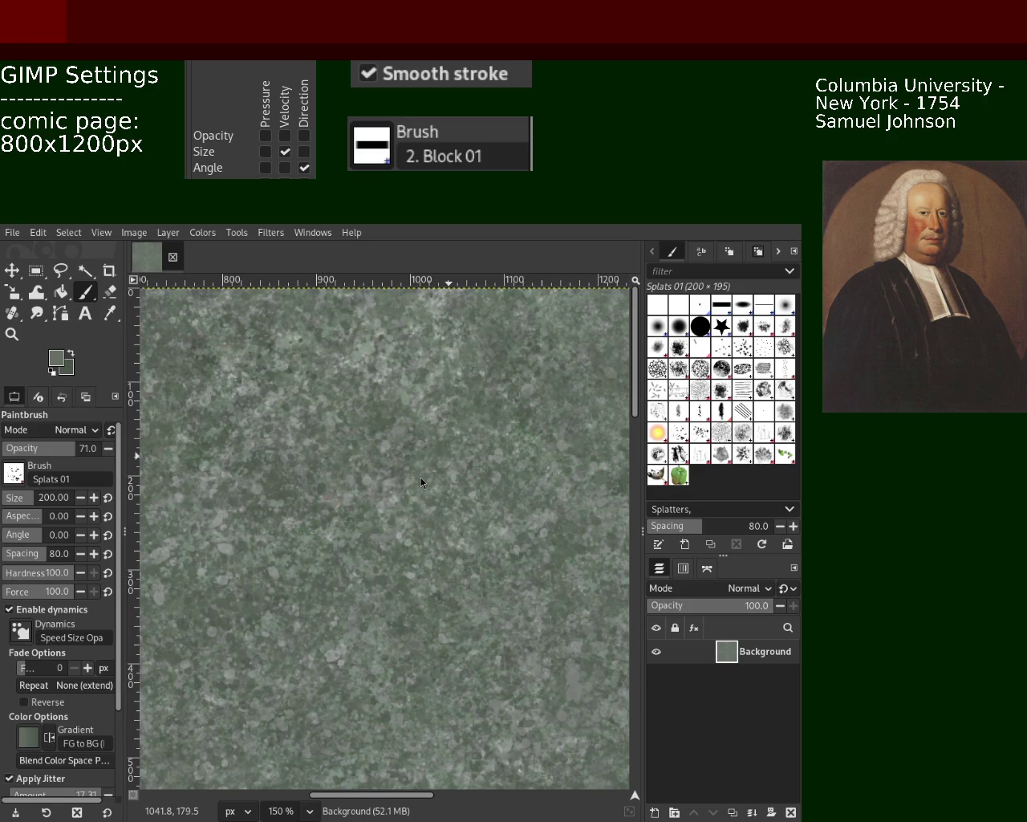
{"action": "left_click_drag", "start_coordinate": [193, 345], "coordinate": [147, 389]}
{"action": "key", "text": "ctrl+z"}
{"action": "key", "text": "z"}
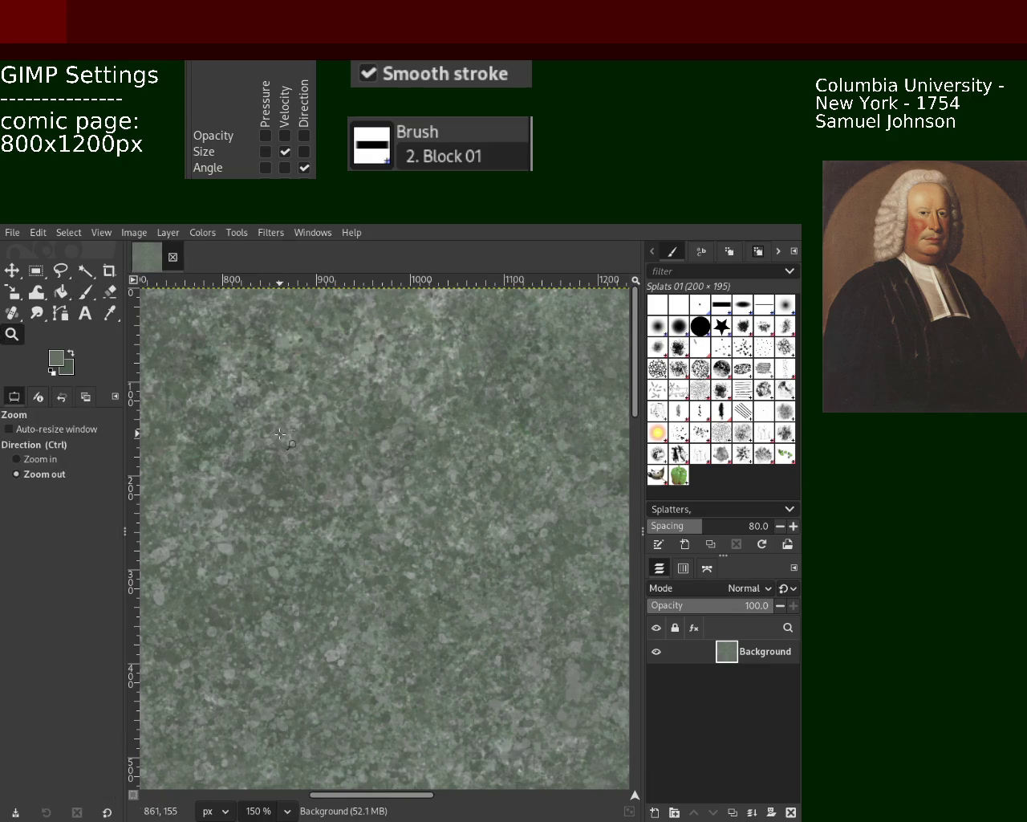
{"action": "scroll", "coordinate": [279, 434], "scroll_direction": "down", "scroll_amount": 3}
{"action": "scroll", "coordinate": [279, 437], "scroll_direction": "down", "scroll_amount": 1}
{"action": "scroll", "coordinate": [279, 449], "scroll_direction": "down", "scroll_amount": 3}
{"action": "scroll", "coordinate": [279, 466], "scroll_direction": "up", "scroll_amount": 3}
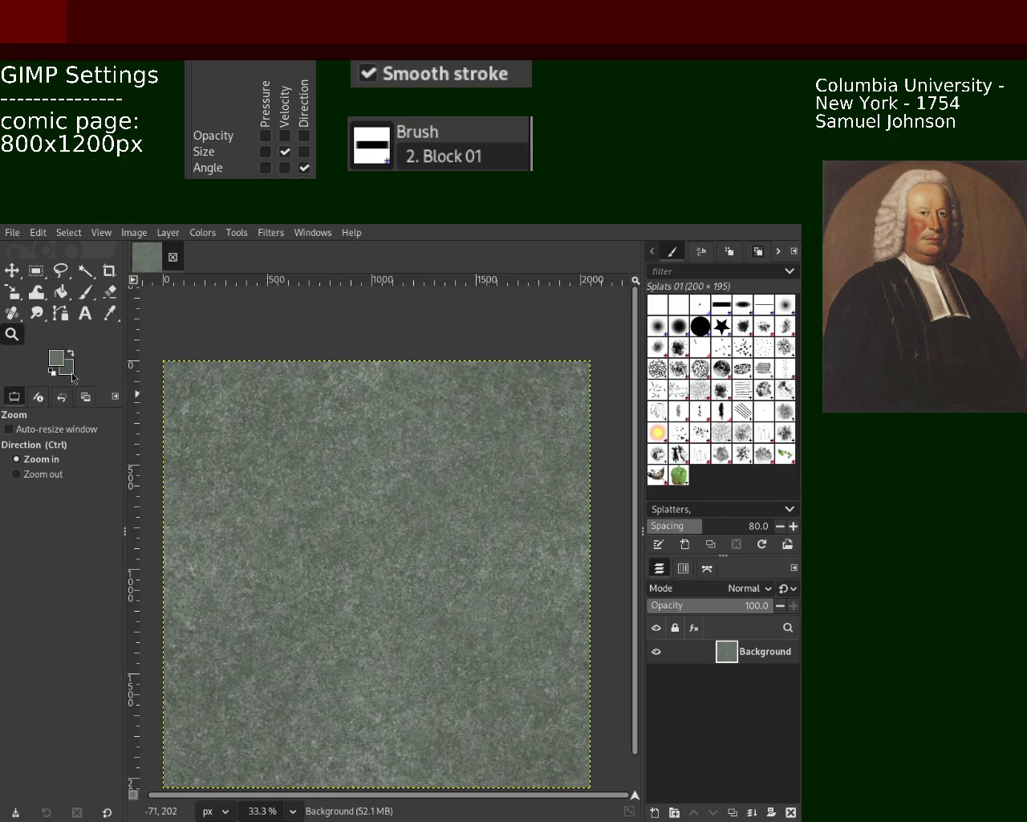
Zoom in and out on the stone texture until it fills the view
{"action": "left_click", "coordinate": [374, 470], "text": "ctrl"}
{"action": "left_click", "coordinate": [374, 470], "text": "ctrl"}
{"action": "left_click", "coordinate": [374, 470]}
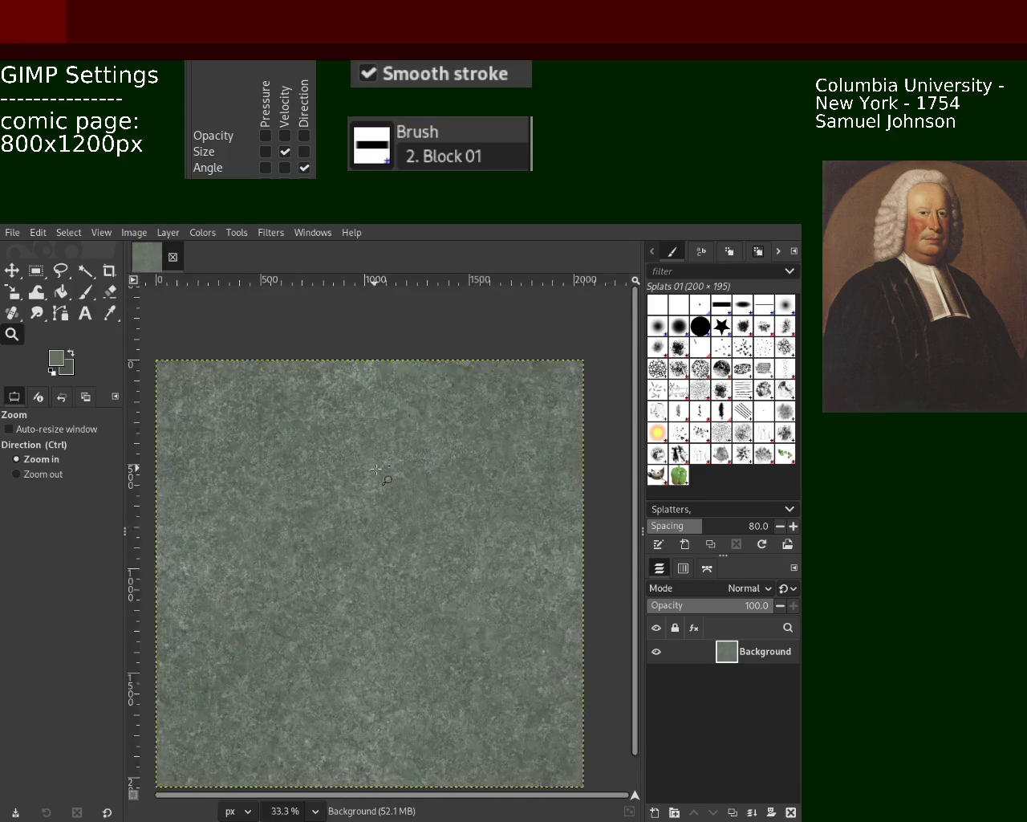
{"action": "left_click", "coordinate": [376, 469]}
{"action": "left_click", "coordinate": [377, 470]}
{"action": "left_click", "coordinate": [376, 469], "text": "ctrl"}
{"action": "left_click", "coordinate": [361, 477], "text": "ctrl"}
{"action": "left_click", "coordinate": [345, 486], "text": "ctrl"}
{"action": "left_click", "coordinate": [321, 494], "text": "ctrl"}
{"action": "left_click", "coordinate": [305, 502], "text": "ctrl"}
{"action": "left_click", "coordinate": [291, 511]}
{"action": "left_click", "coordinate": [291, 510]}
{"action": "left_click", "coordinate": [293, 511]}
{"action": "left_click", "coordinate": [385, 498], "text": "ctrl"}
{"action": "left_click", "coordinate": [394, 502]}
{"action": "left_click", "coordinate": [399, 506]}
{"action": "left_click", "coordinate": [401, 508]}
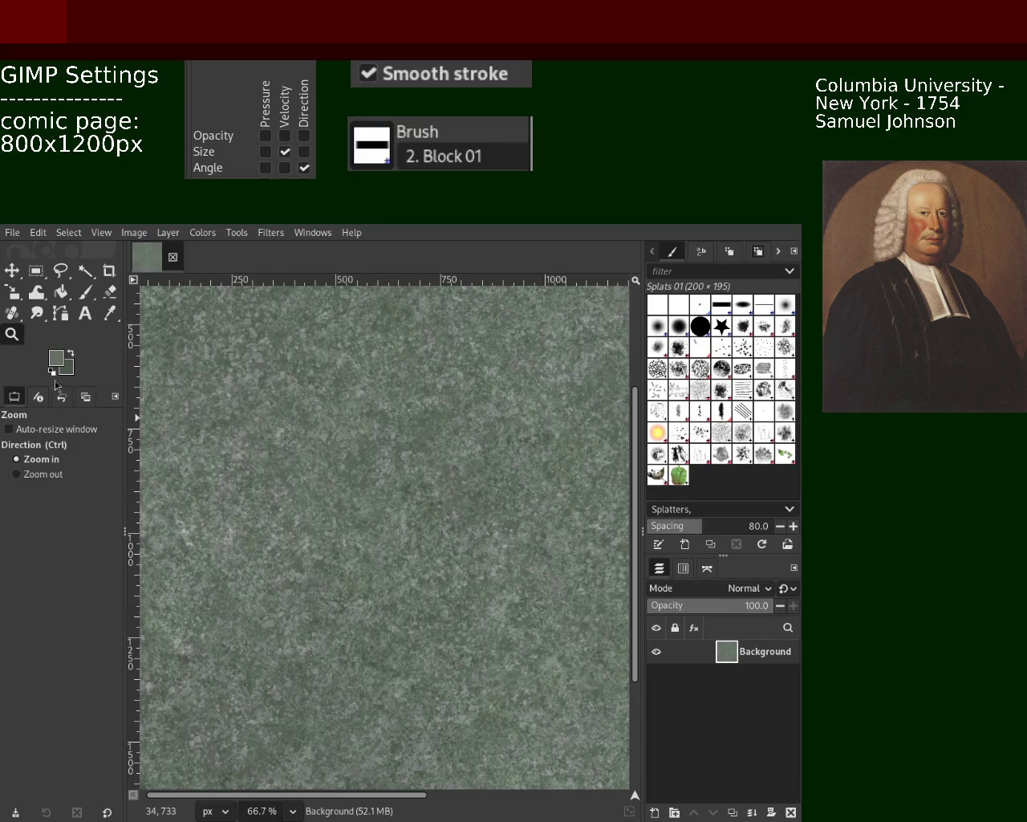
Fit the whole image, then zoom in on the texture's right edge and fine detail
{"action": "key", "text": "minus"}
{"action": "key", "text": "minus"}
{"action": "key", "text": "minus"}
{"action": "key", "text": "minus"}
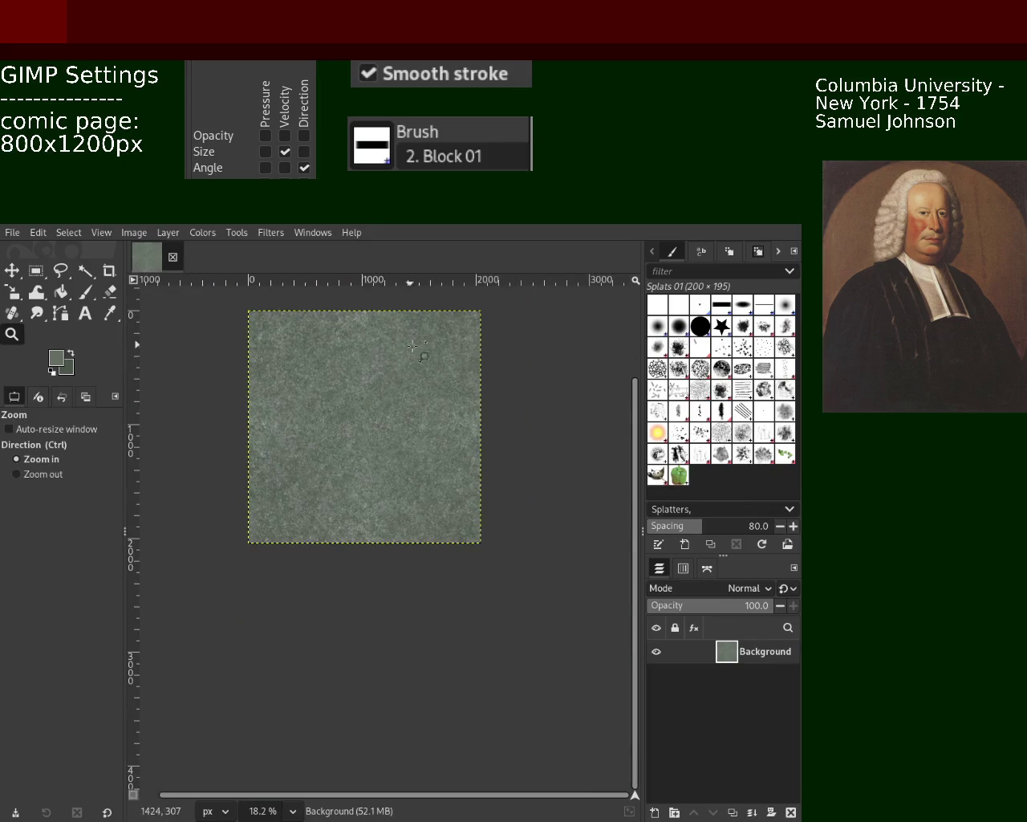
{"action": "left_click", "coordinate": [425, 365]}
{"action": "left_click", "coordinate": [450, 401]}
{"action": "left_click", "coordinate": [465, 426]}
{"action": "left_click", "coordinate": [482, 449]}
{"action": "left_click", "coordinate": [494, 466]}
{"action": "left_click", "coordinate": [505, 478]}
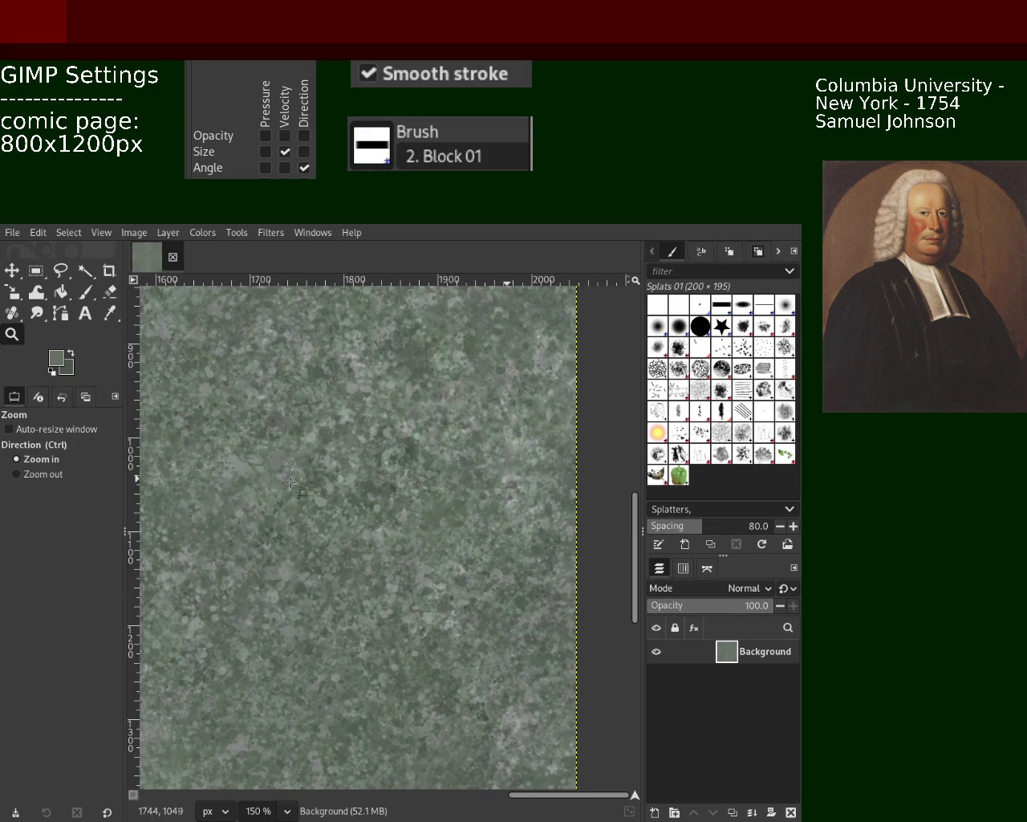
{"action": "left_click", "coordinate": [377, 425], "text": "ctrl"}
{"action": "left_click", "coordinate": [378, 426], "text": "ctrl"}
{"action": "left_click", "coordinate": [377, 425], "text": "ctrl"}
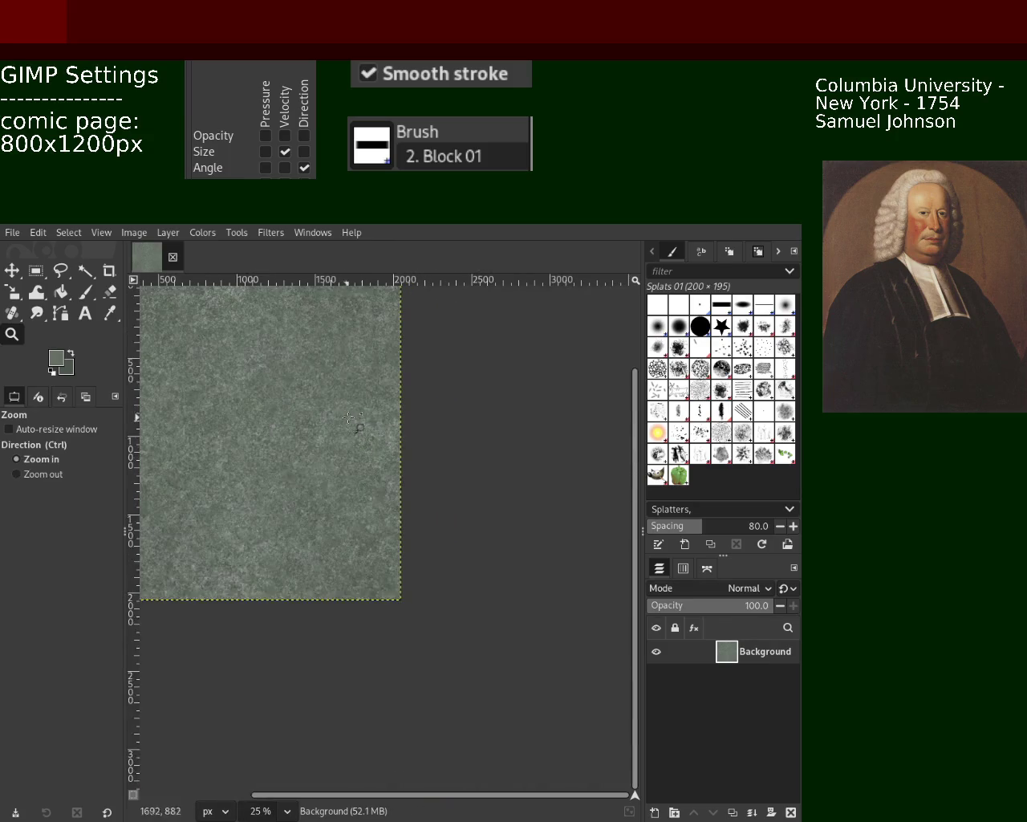
{"action": "left_click", "coordinate": [377, 425]}
{"action": "left_click", "coordinate": [376, 419]}
{"action": "left_click", "coordinate": [376, 419]}
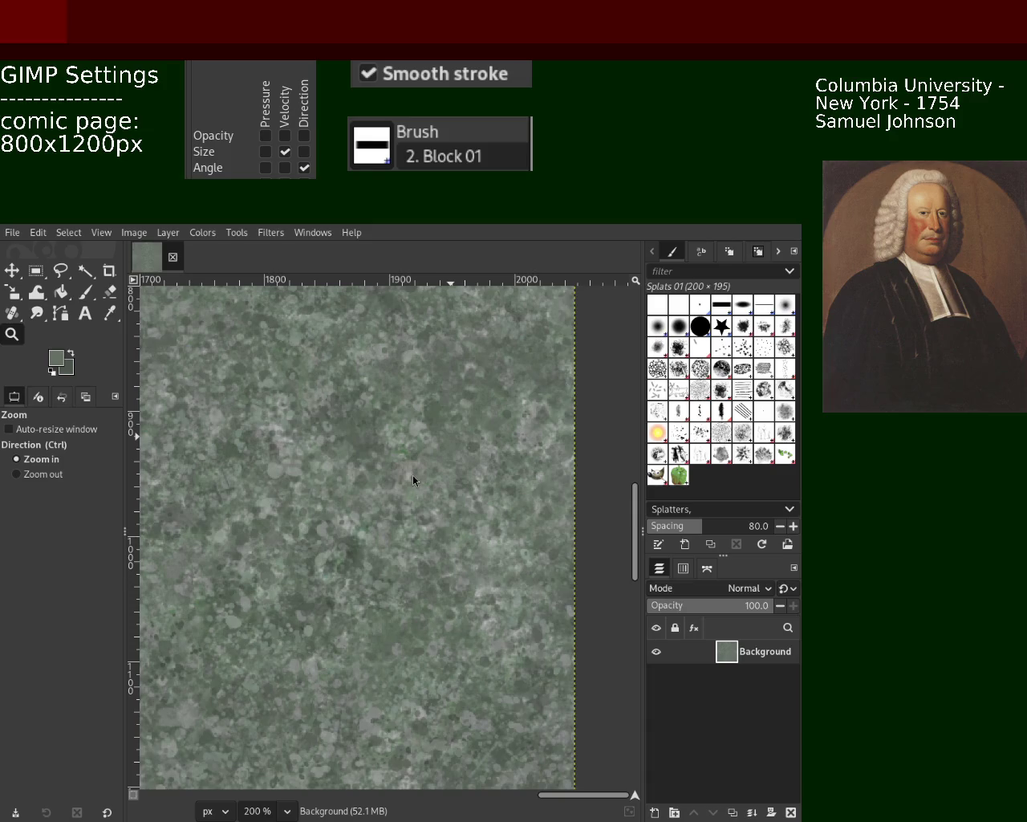
Switch the Zoom tool to zoom-out mode and scroll around to review the texture
{"action": "key", "text": "ctrl"}
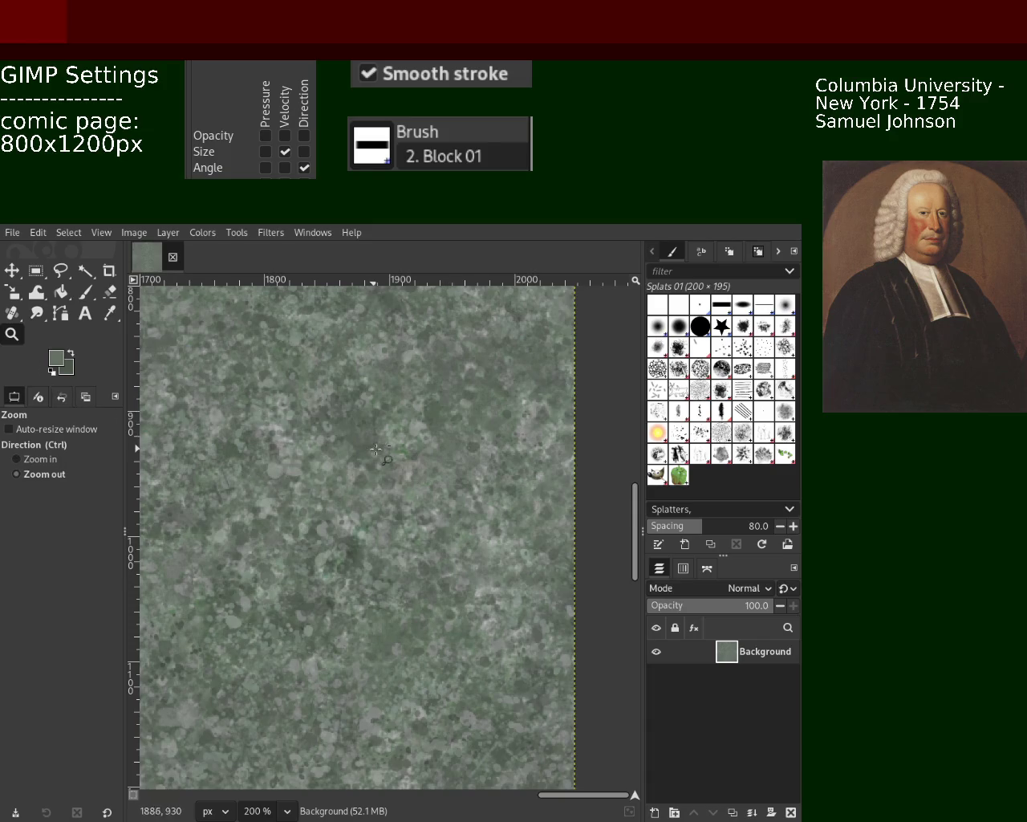
{"action": "scroll", "coordinate": [376, 449], "scroll_direction": "down", "scroll_amount": 3}
{"action": "scroll", "coordinate": [353, 448], "scroll_direction": "down", "scroll_amount": 2}
{"action": "scroll", "coordinate": [321, 447], "scroll_direction": "down", "scroll_amount": 2}
{"action": "scroll", "coordinate": [298, 440], "scroll_direction": "up", "scroll_amount": 3}
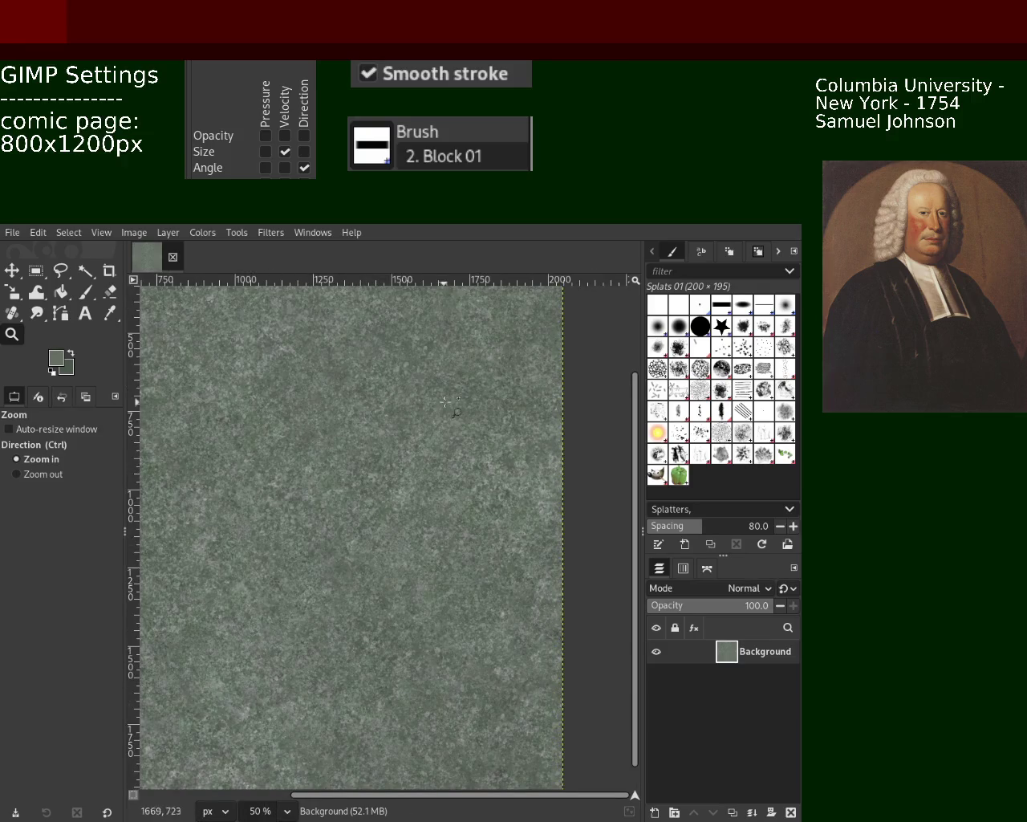
{"action": "scroll", "coordinate": [485, 429], "scroll_direction": "down", "scroll_amount": 1}
{"action": "scroll", "coordinate": [401, 418], "scroll_direction": "down", "scroll_amount": 2}
{"action": "scroll", "coordinate": [357, 414], "scroll_direction": "up", "scroll_amount": 2}
{"action": "scroll", "coordinate": [344, 395], "scroll_direction": "up", "scroll_amount": 2}
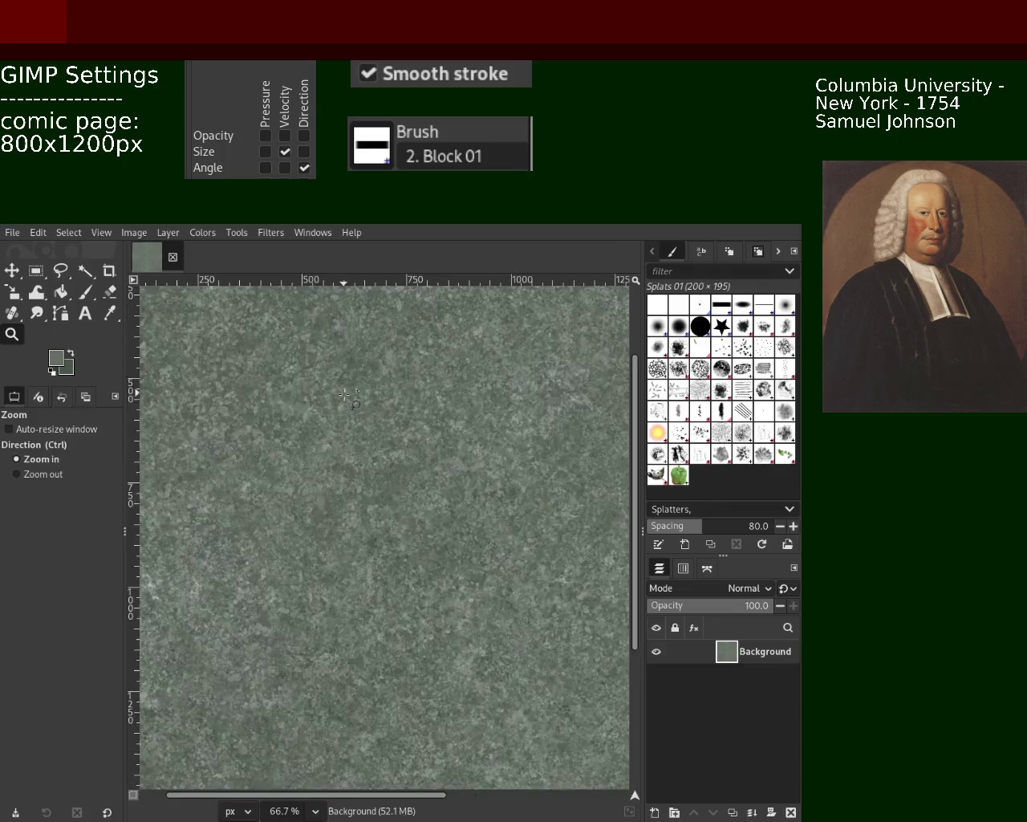
{"action": "scroll", "coordinate": [344, 395], "scroll_direction": "up", "scroll_amount": 1}
{"action": "scroll", "coordinate": [358, 434], "scroll_direction": "down", "scroll_amount": 1}
{"action": "scroll", "coordinate": [358, 434], "scroll_direction": "down", "scroll_amount": 2}
Save the image as 101.xcf in the Documents folder
{"action": "key", "text": "ctrl+s"}
{"action": "scroll", "coordinate": [357, 409], "scroll_direction": "down", "scroll_amount": 1}
{"action": "scroll", "coordinate": [338, 393], "scroll_direction": "up", "scroll_amount": 1}
{"action": "scroll", "coordinate": [303, 358], "scroll_direction": "up", "scroll_amount": 2}
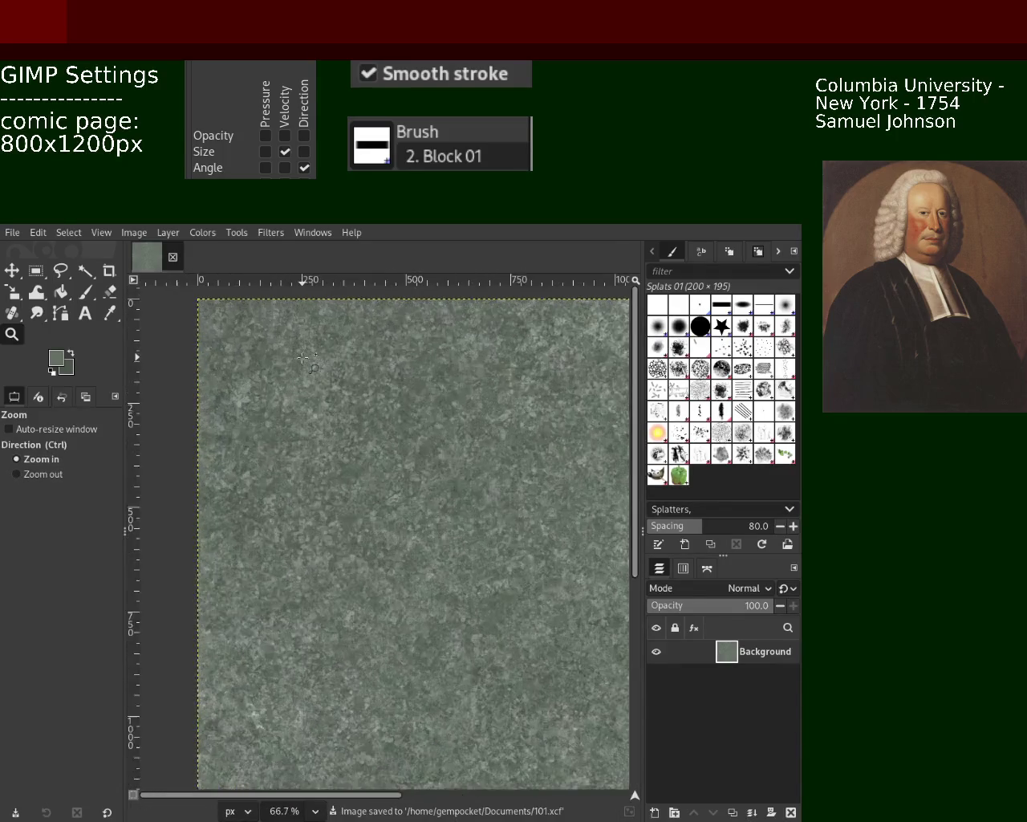
{"action": "scroll", "coordinate": [302, 358], "scroll_direction": "up", "scroll_amount": 1}
{"action": "scroll", "coordinate": [313, 361], "scroll_direction": "up", "scroll_amount": 2}
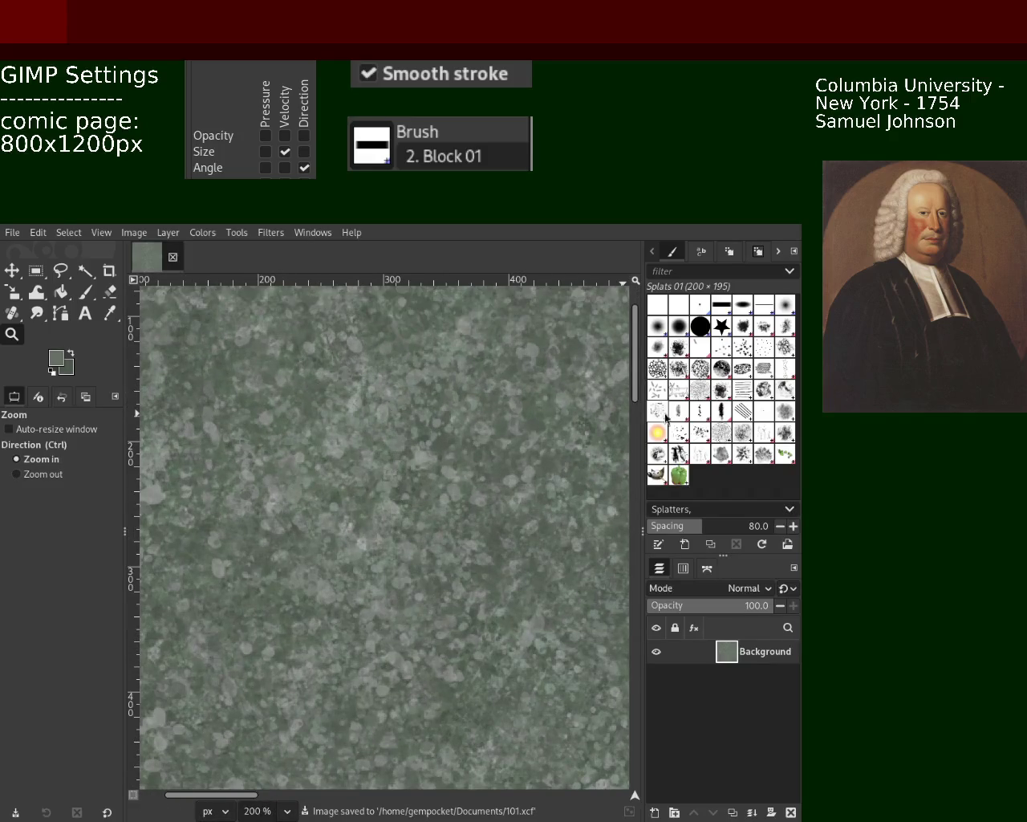
Paint extra Splats 01 dabs over the grey-green stone texture
{"action": "left_click", "coordinate": [86, 293]}
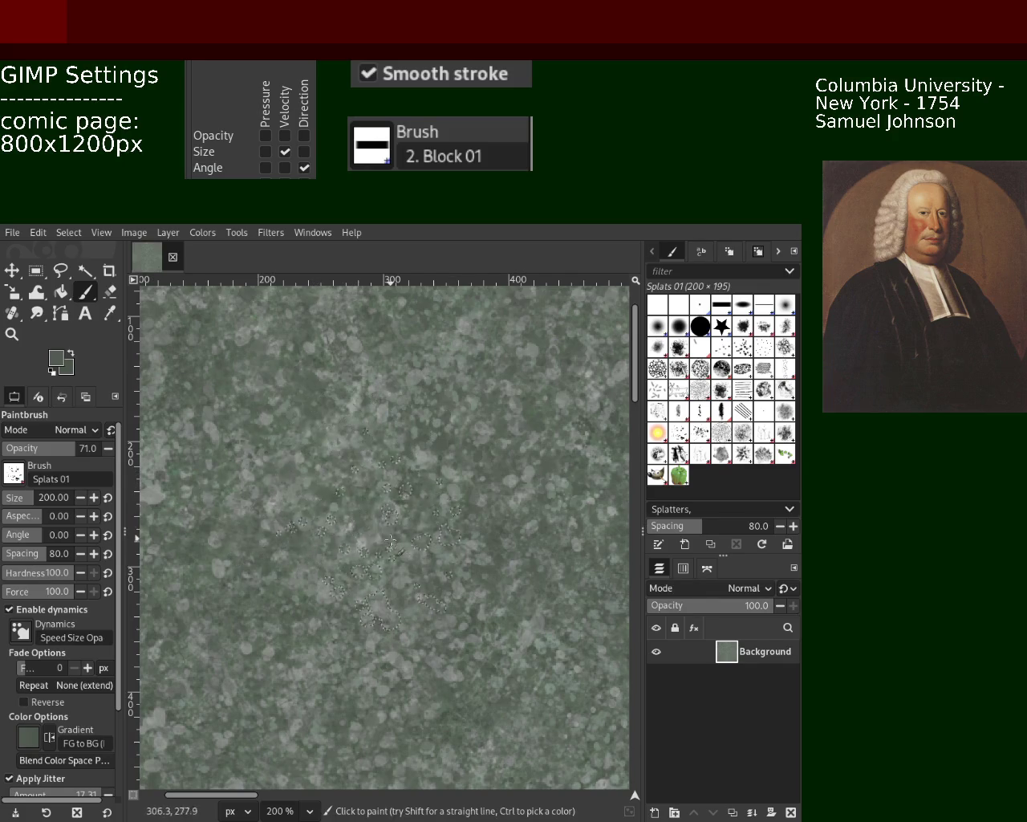
{"action": "key", "text": "z"}
{"action": "scroll", "coordinate": [480, 525], "scroll_direction": "down", "scroll_amount": 3}
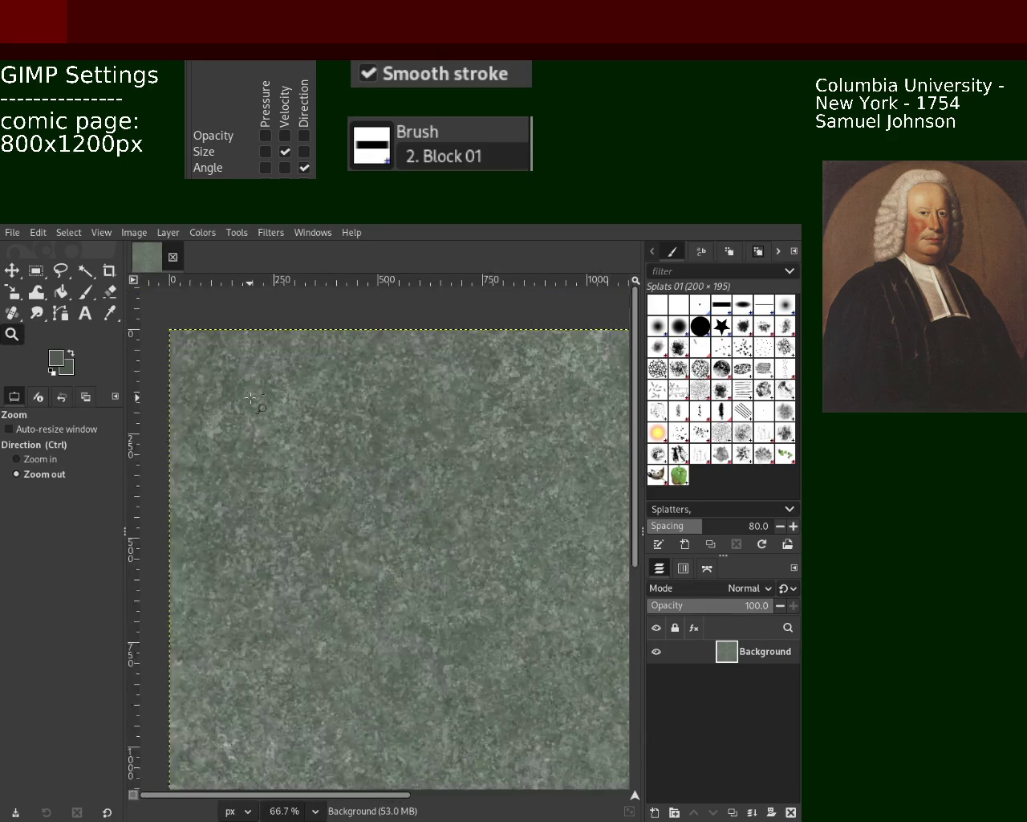
Zoom out of the finished stone texture canvas
{"action": "scroll", "coordinate": [480, 525], "scroll_direction": "down", "scroll_amount": 2}
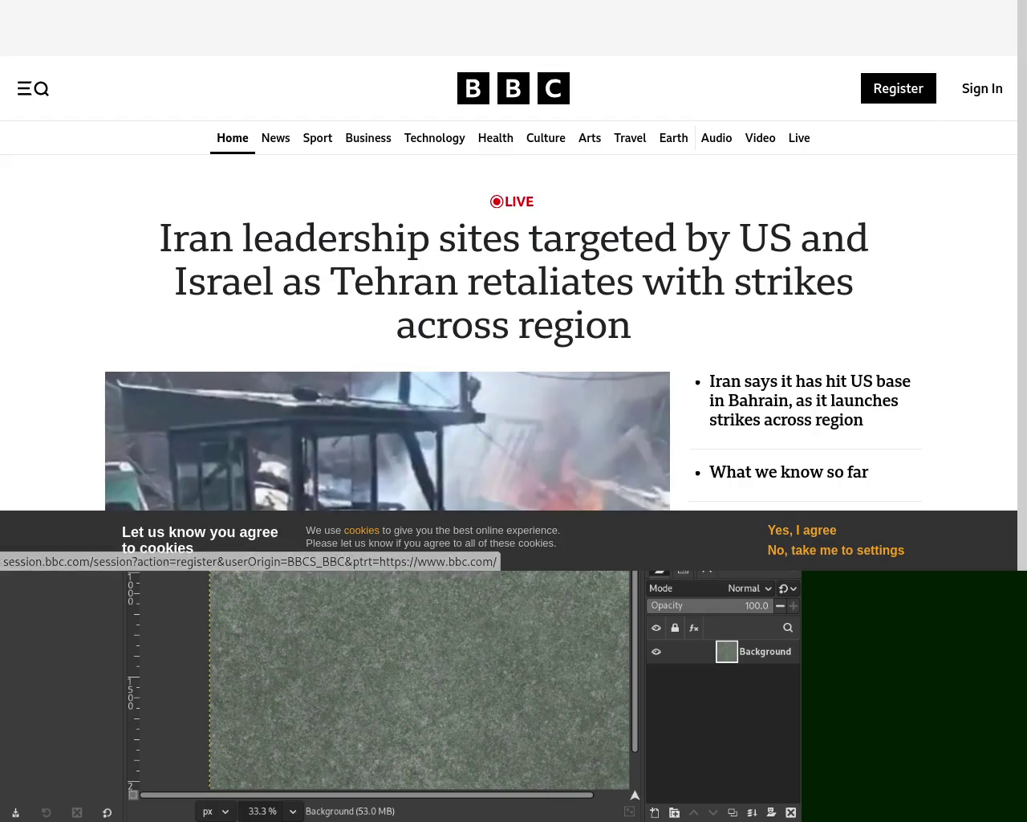
Open the BBC video 'Trump announces major combat operations in Iran' and play it
{"action": "scroll", "coordinate": [979, 88], "scroll_direction": "down", "scroll_amount": 5}
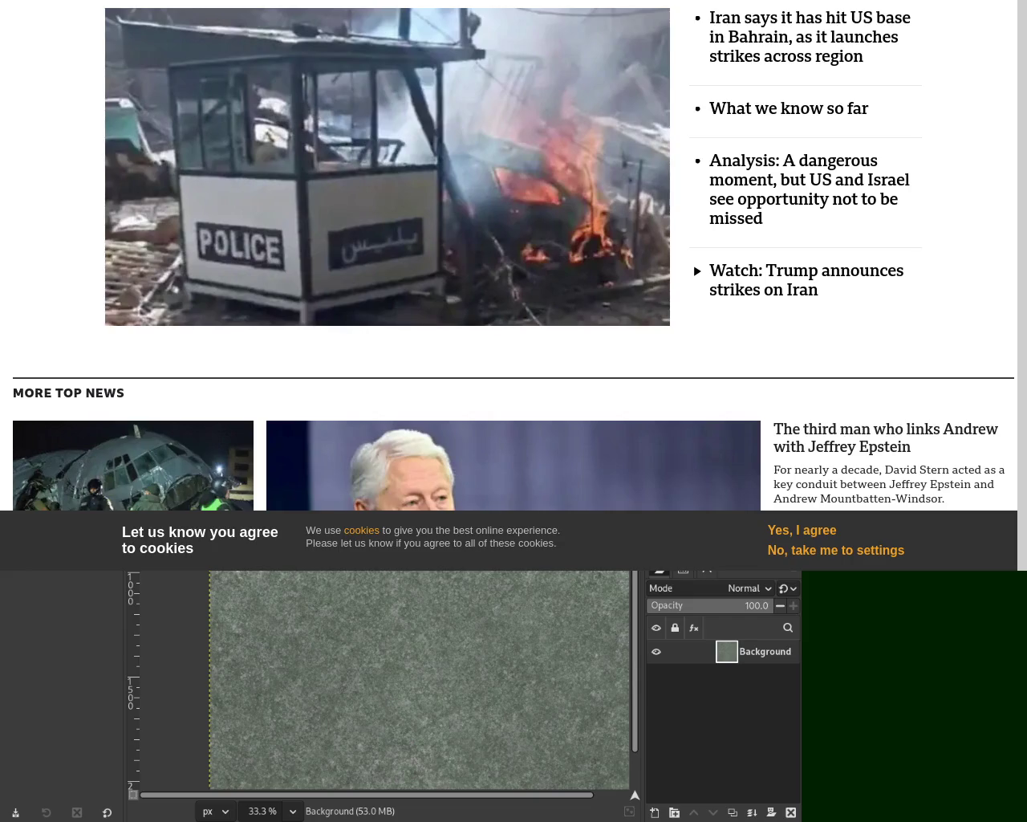
{"action": "scroll", "coordinate": [842, 36], "scroll_direction": "down", "scroll_amount": 3}
{"action": "left_click", "coordinate": [829, 43]}
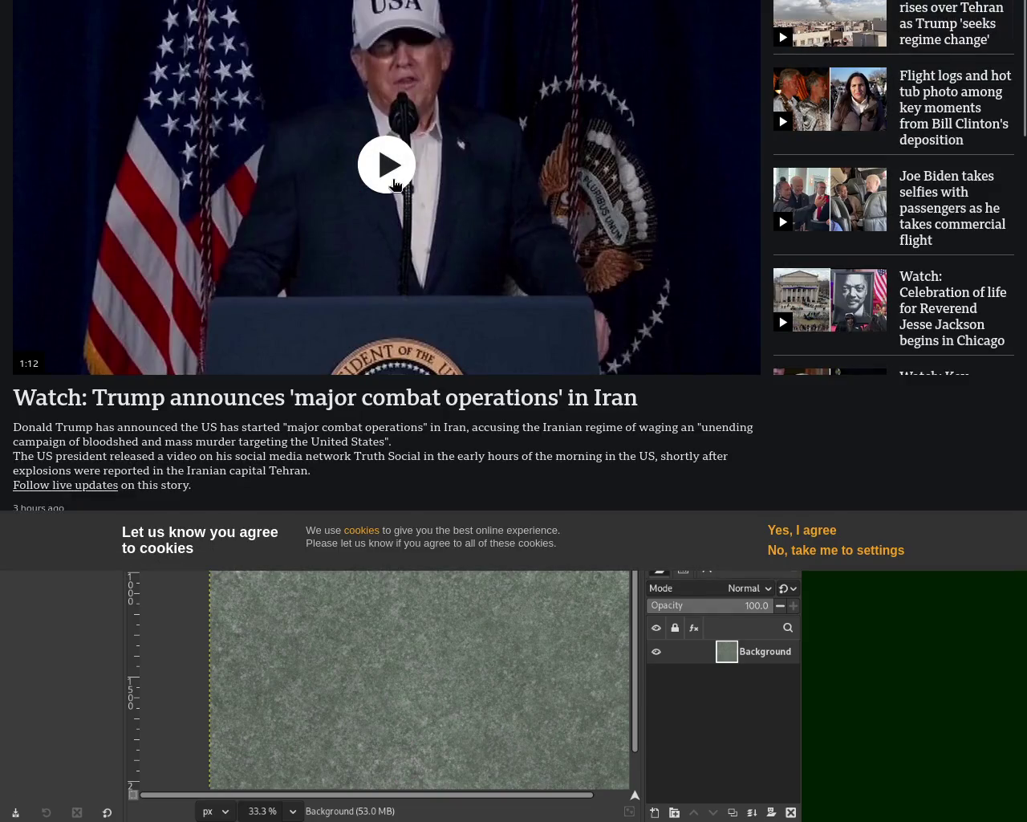
{"action": "left_click", "coordinate": [394, 185]}
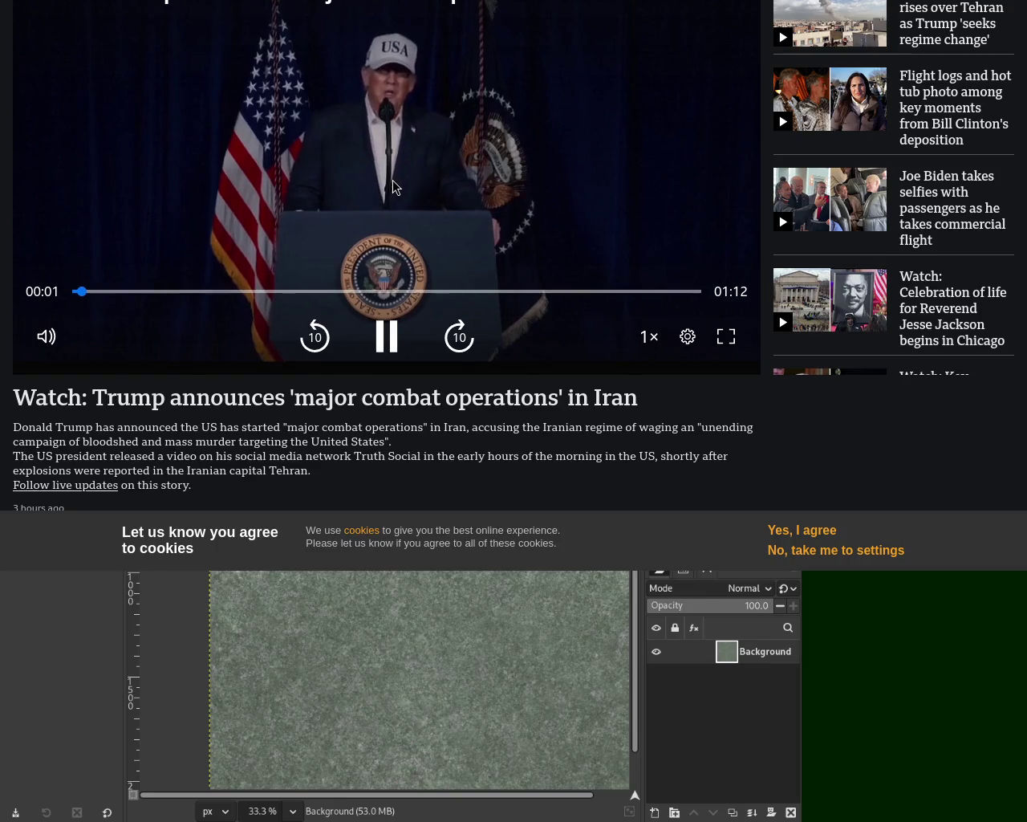